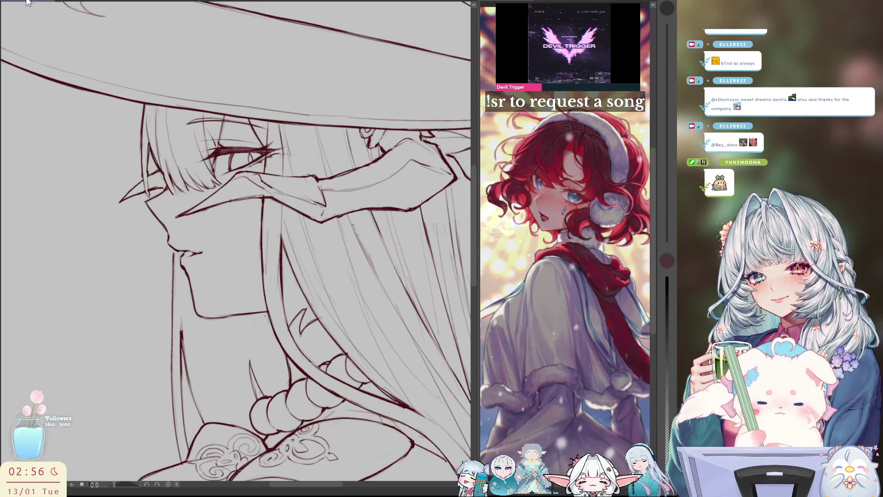
scroll(362, 238, down, 3)
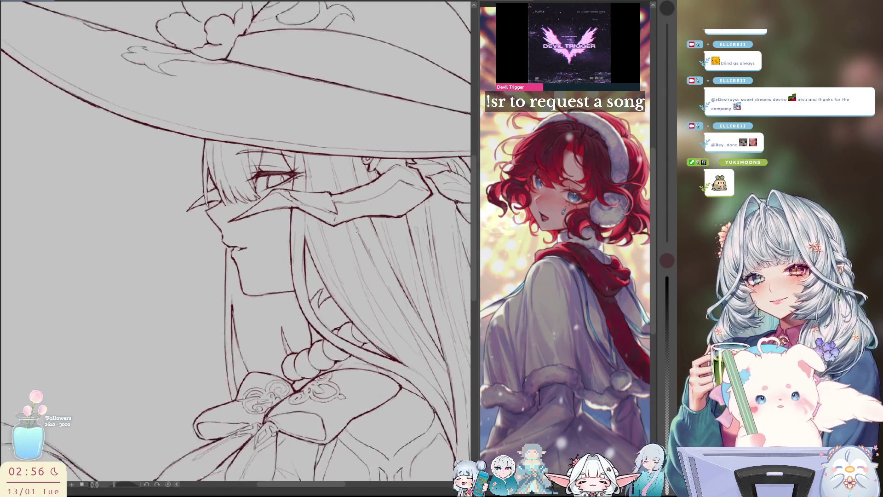
scroll(362, 239, down, 2)
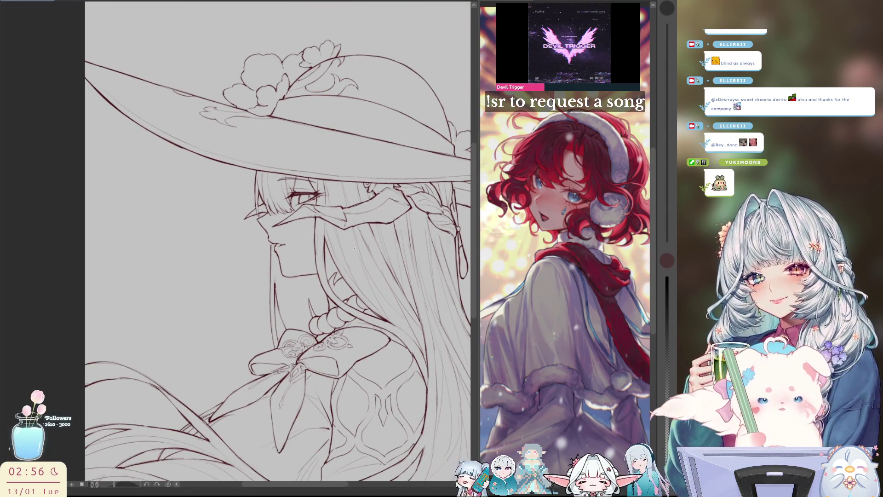
Check the face by mirroring the view repeatedly, then undo the eye lines
drag(357, 247, 332, 236)
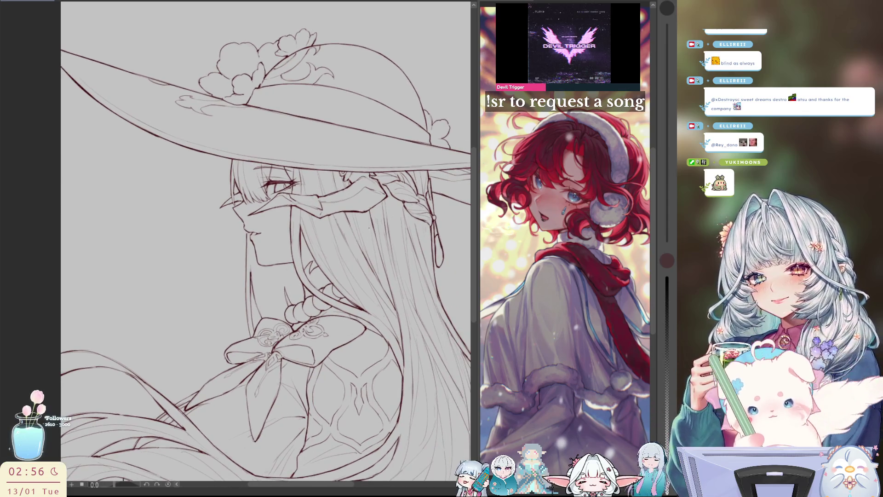
key(m)
key(m)
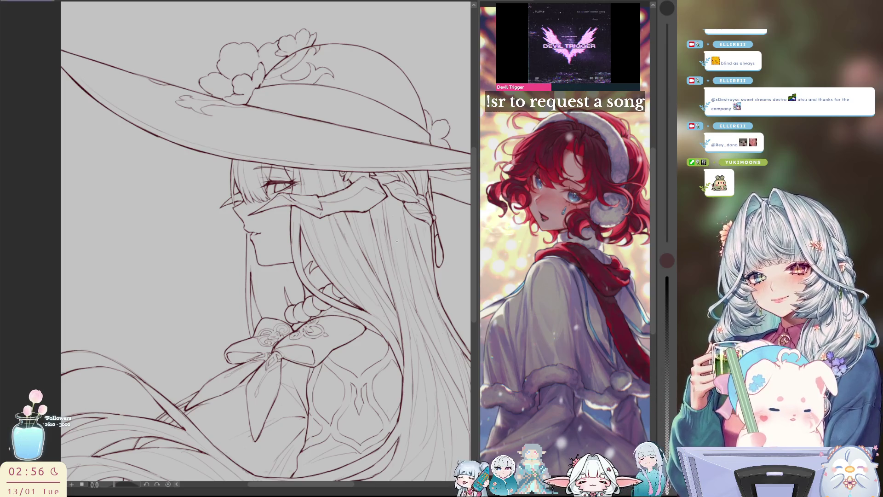
scroll(427, 271, up, 2)
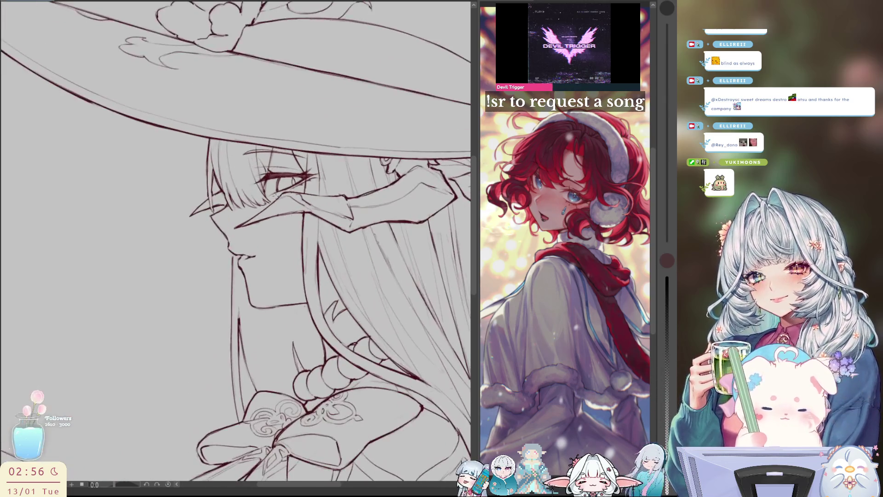
scroll(427, 271, up, 1)
scroll(426, 271, down, 1)
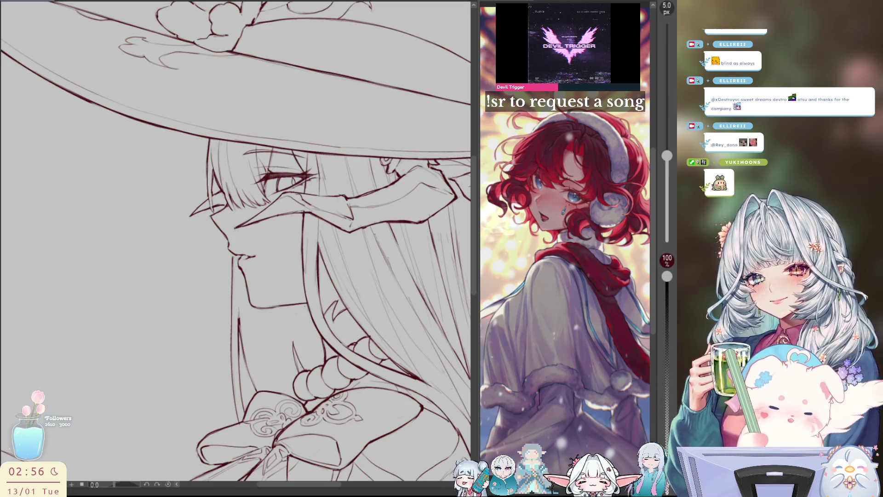
key(m)
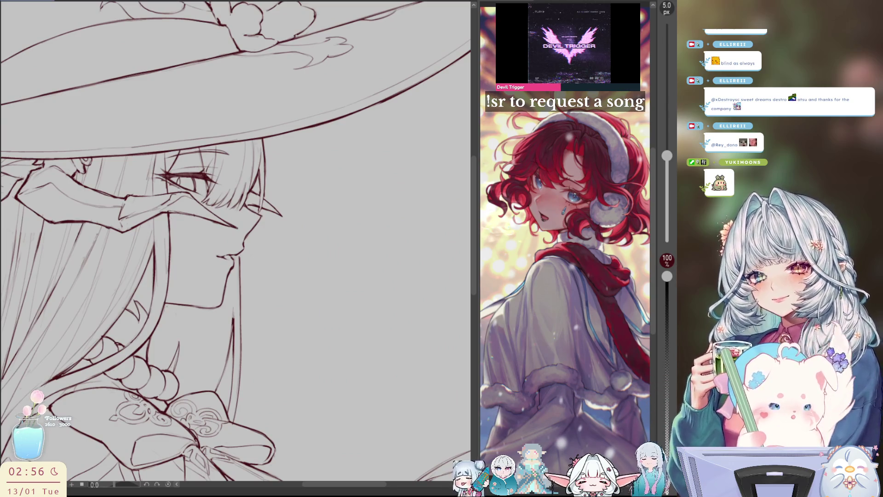
key(m)
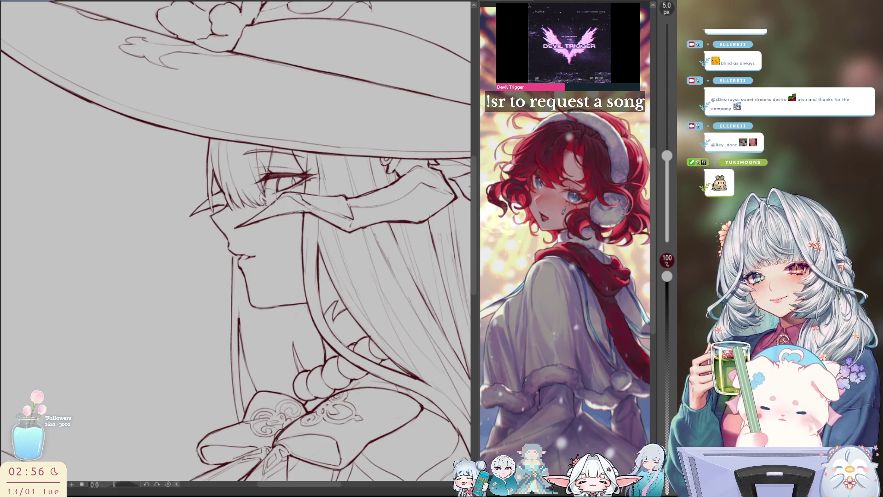
key(m)
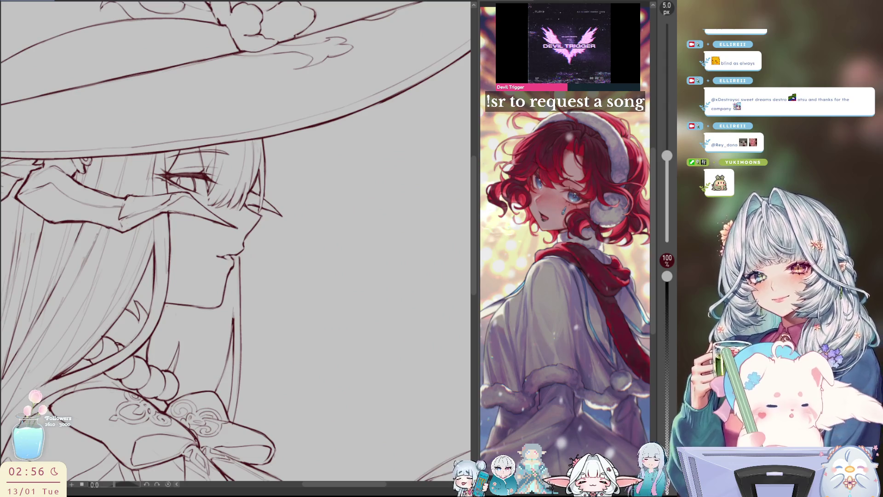
key(m)
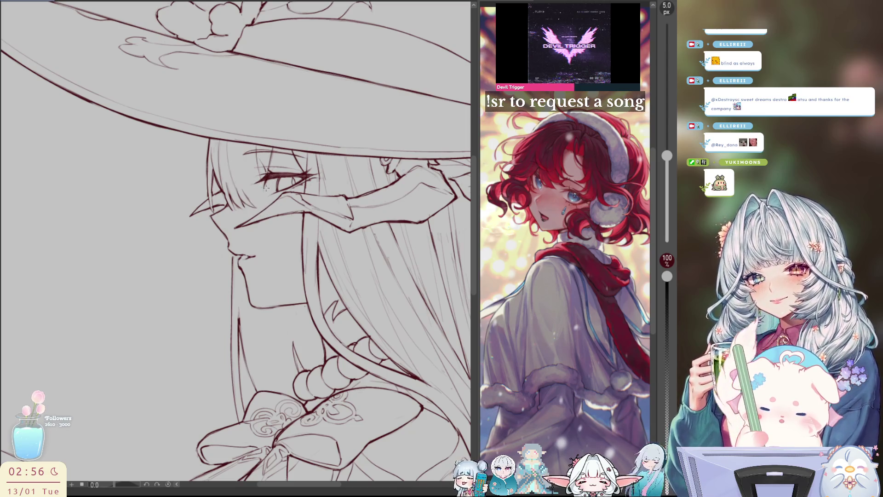
key(h)
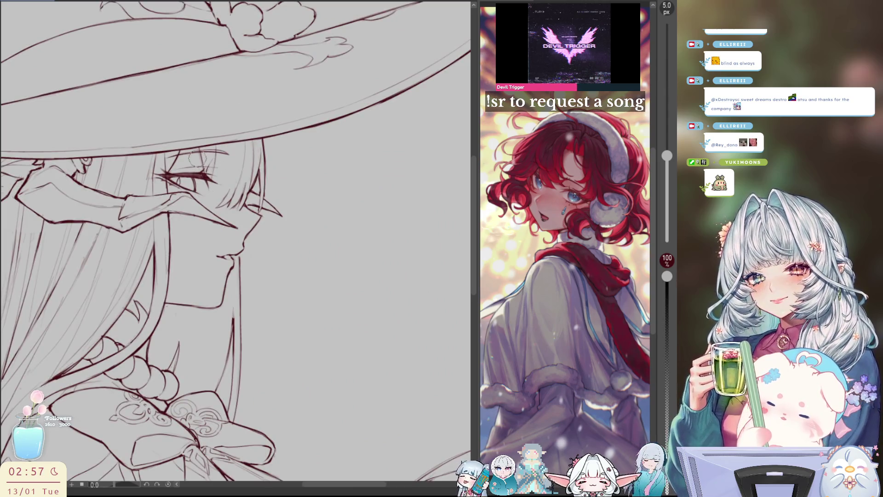
key(ctrl+z)
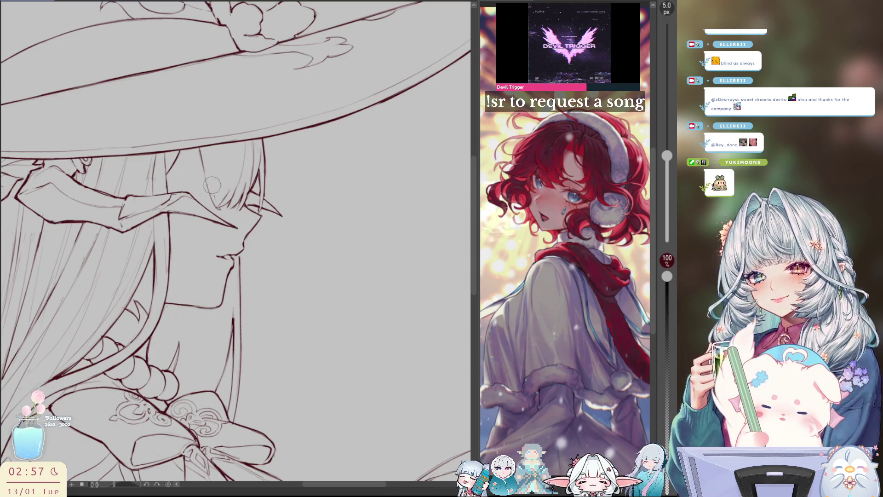
Draw a thin hair strand beside the eye, check it mirrored, and fit the drawing to the window
drag(217, 183, 216, 145)
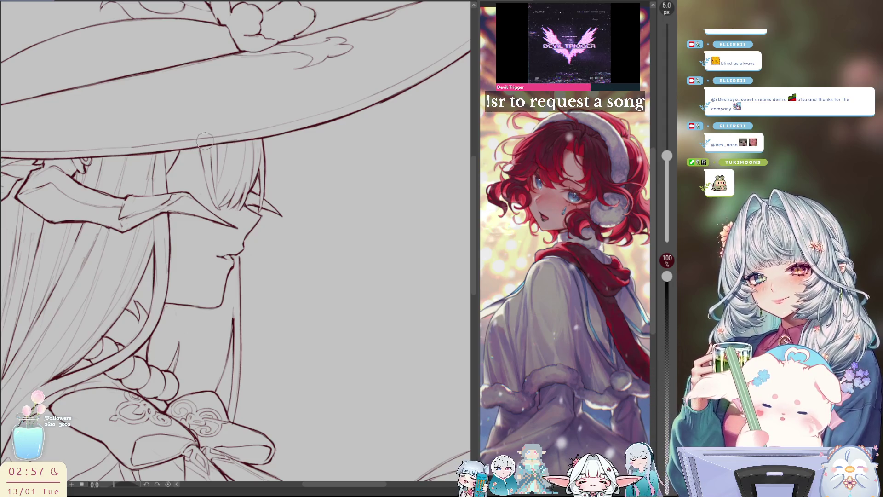
key(m)
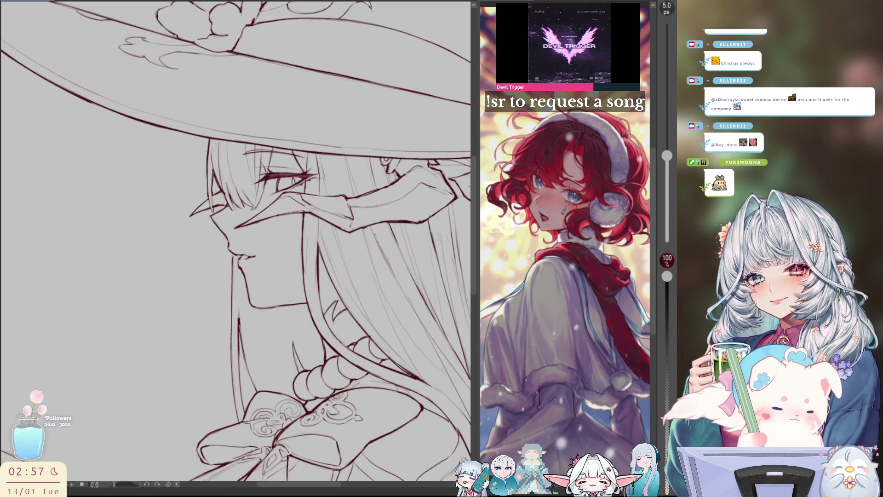
key(m)
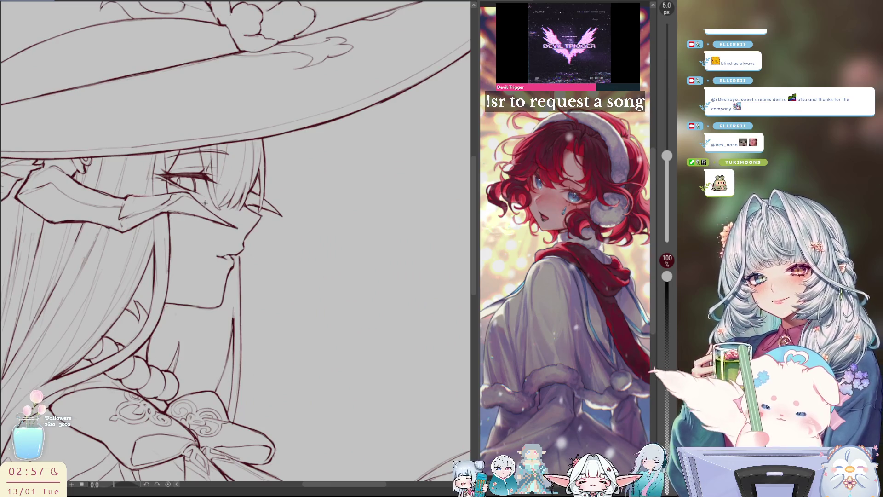
key(m)
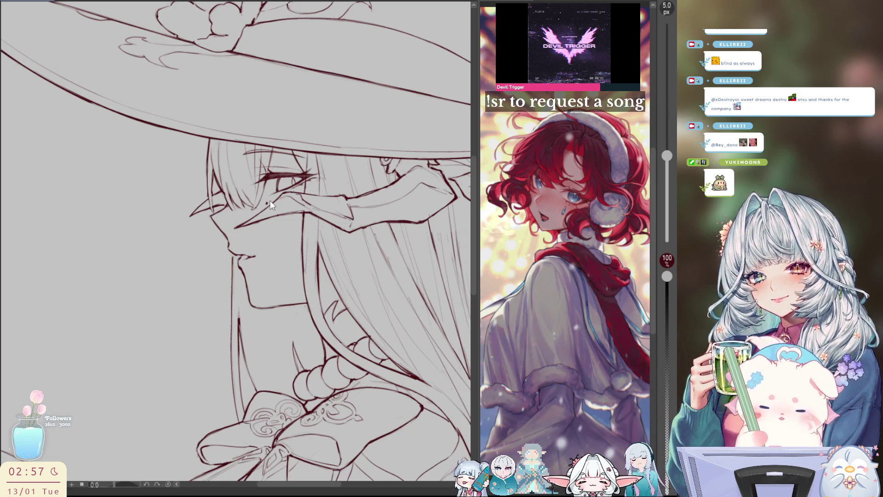
key(m)
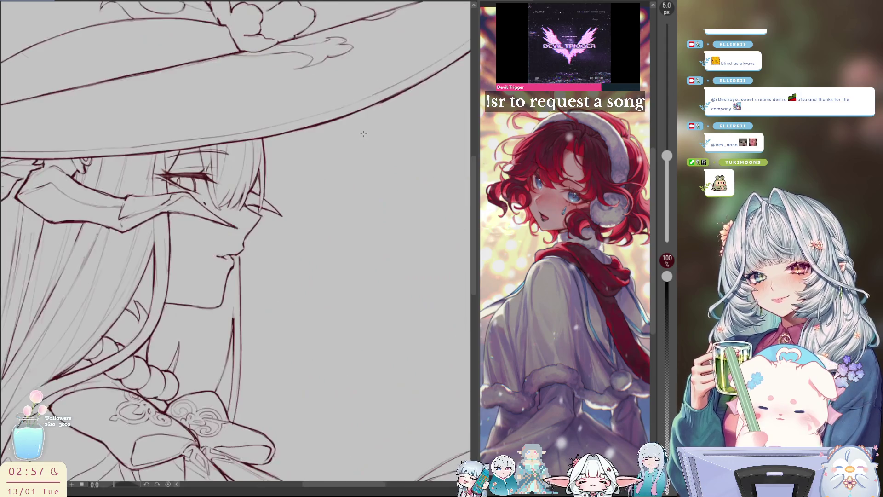
key(ctrl+0)
key(m)
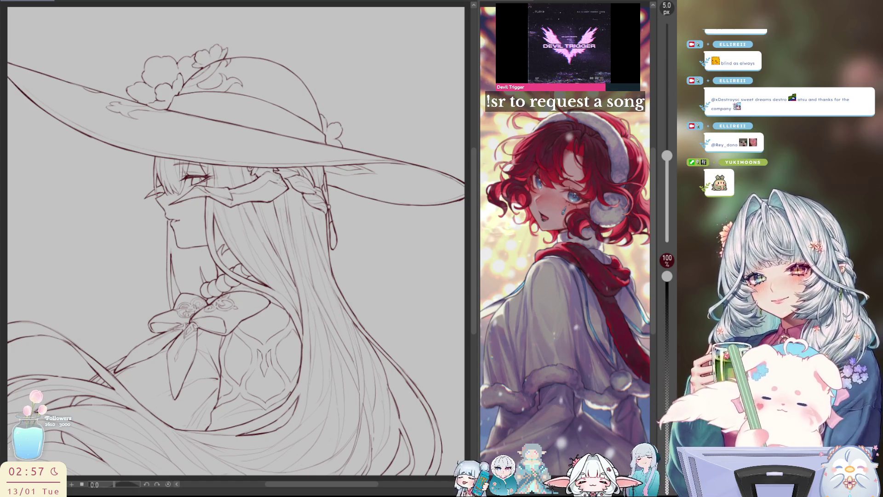
scroll(195, 182, up, 2)
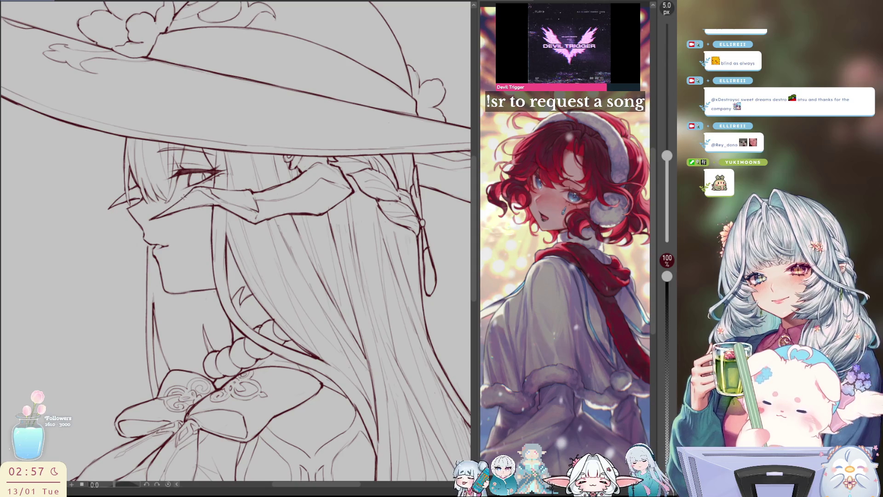
key(m)
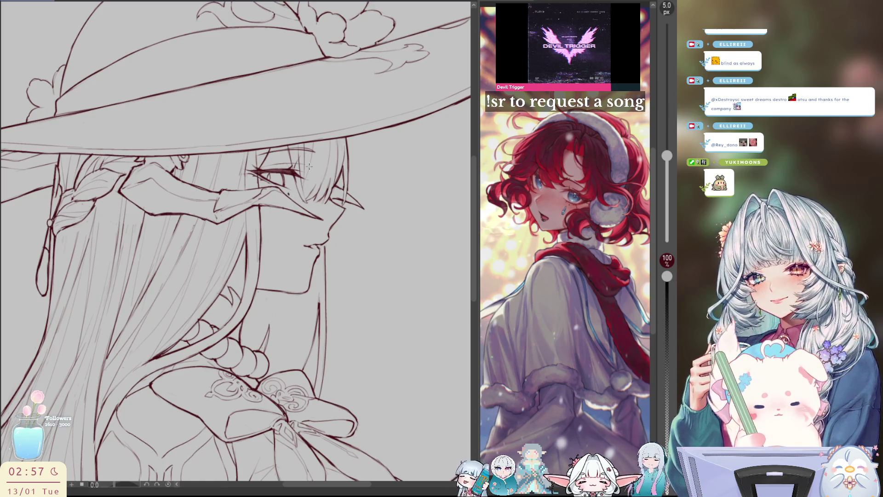
key(m)
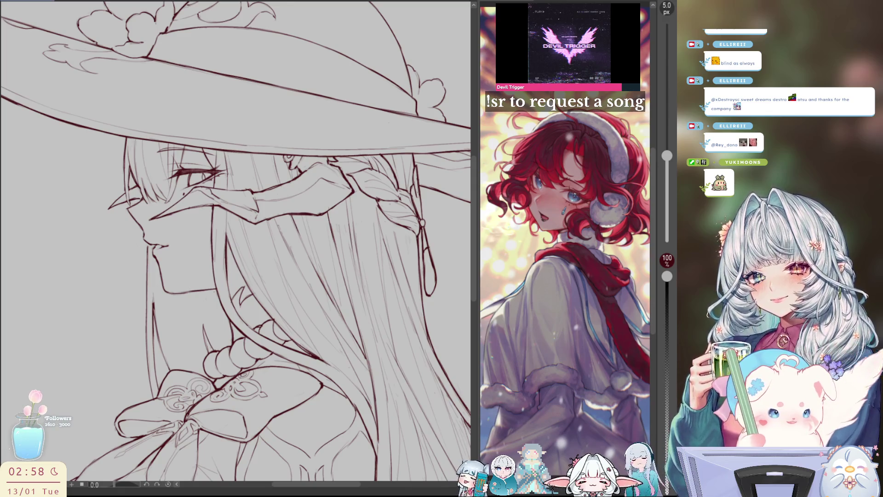
key(ctrl+0)
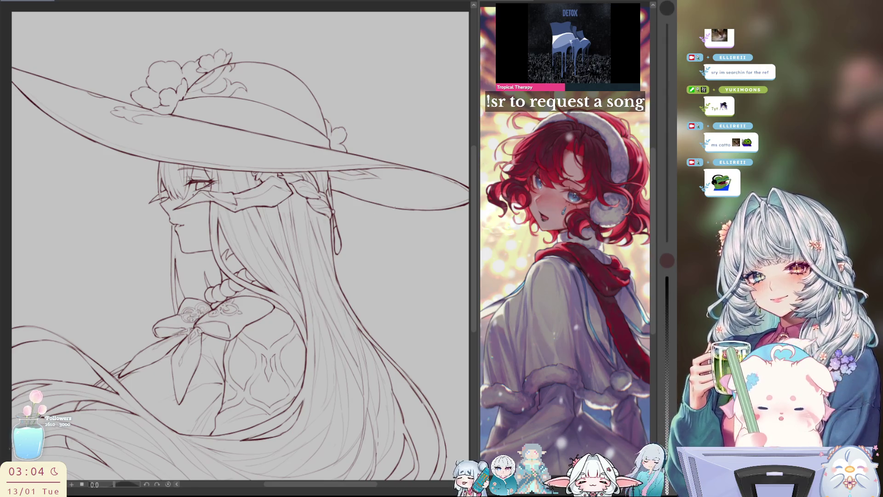
Flip the canvas and fit the whole finished line art in the window
key(h)
key(ctrl+0)
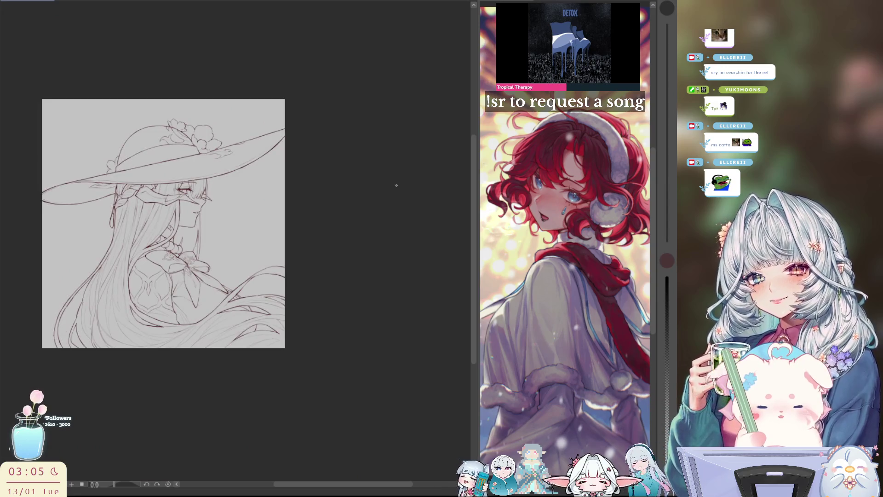
Compare the line art flipped and unflipped, adjust the brush slider, then set a fine 5 px pen
key(h)
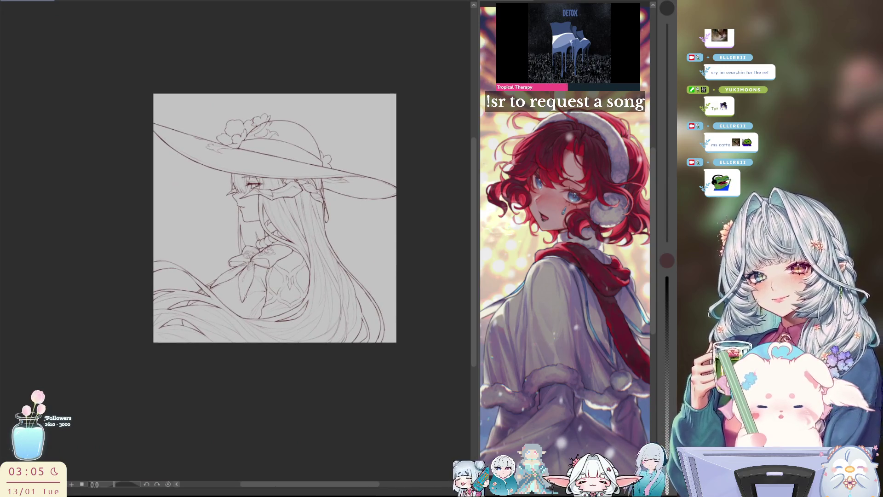
scroll(332, 206, up, 2)
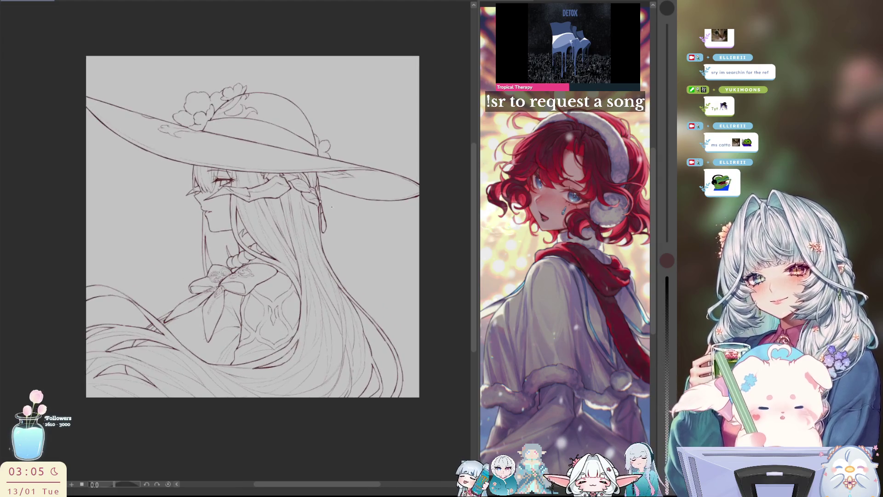
key(h)
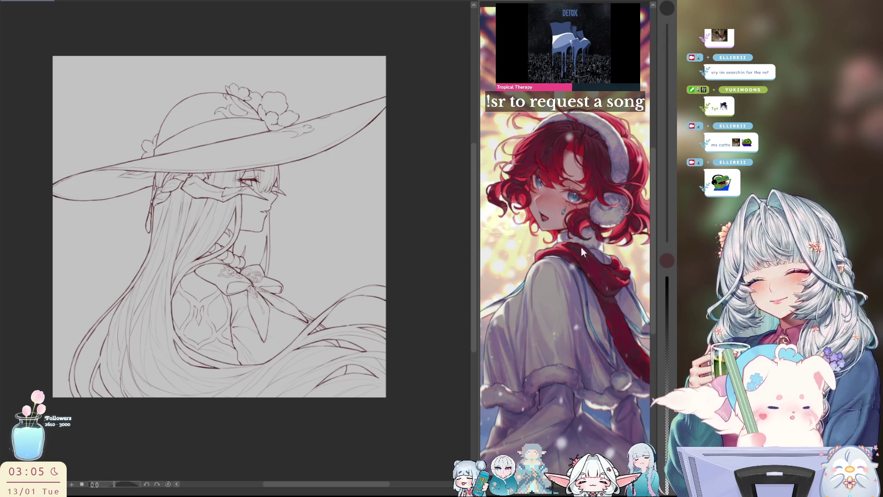
drag(667, 8, 667, 46)
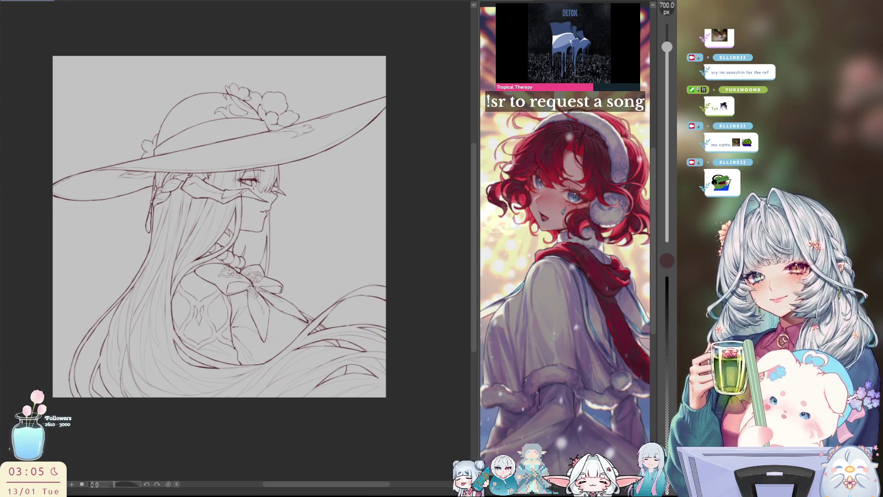
key(h)
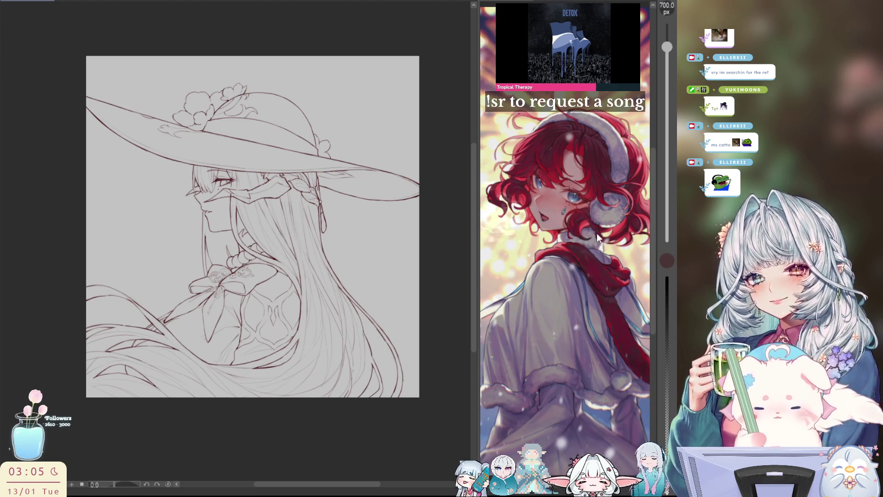
key(h)
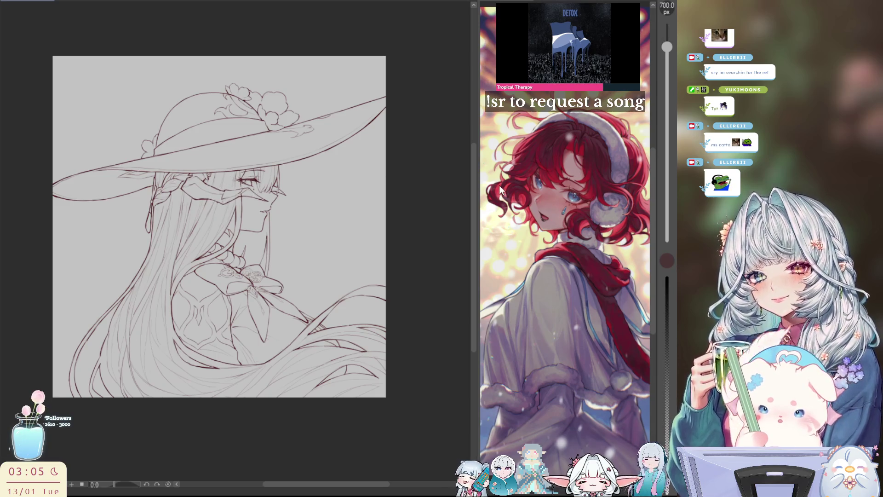
key(p)
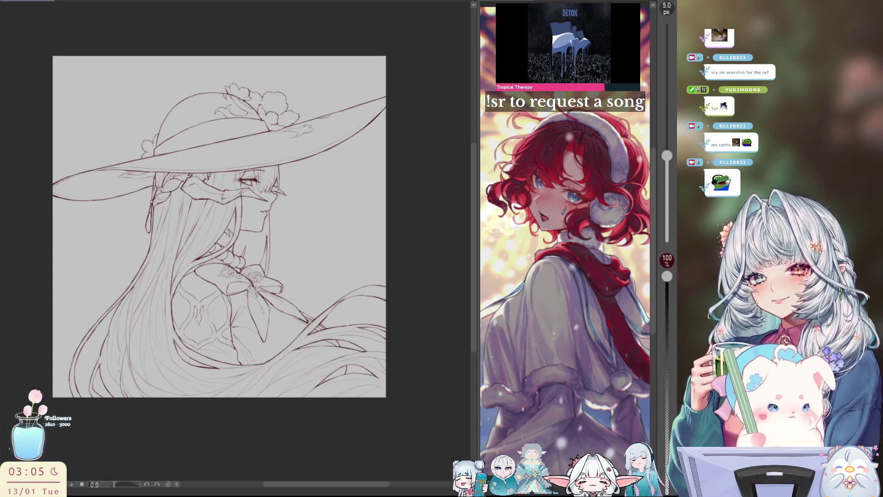
scroll(276, 180, up, 3)
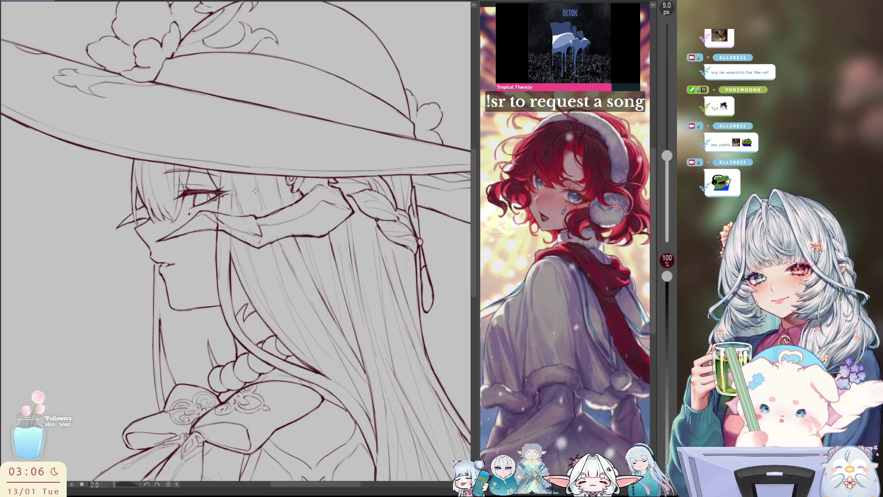
key(h)
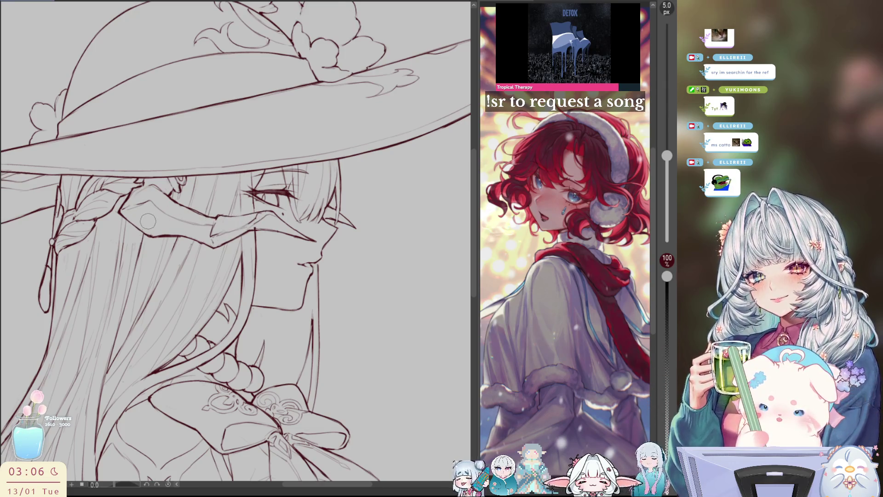
key(h)
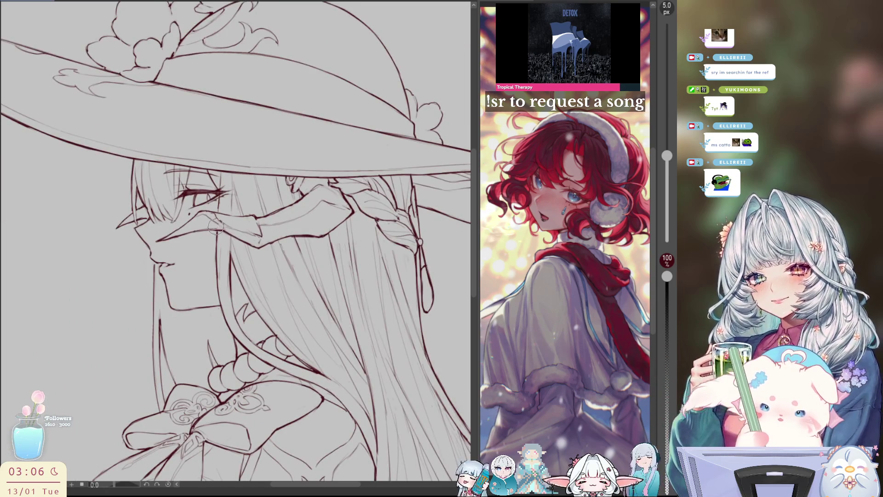
key(h)
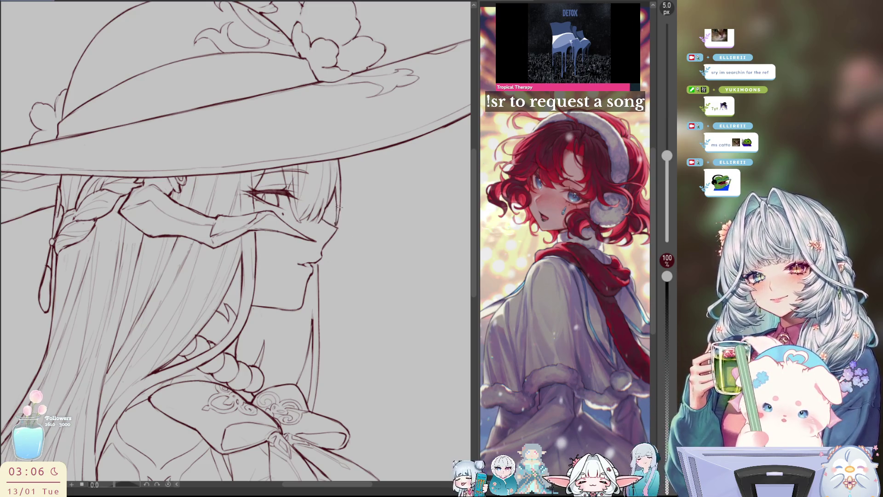
key(h)
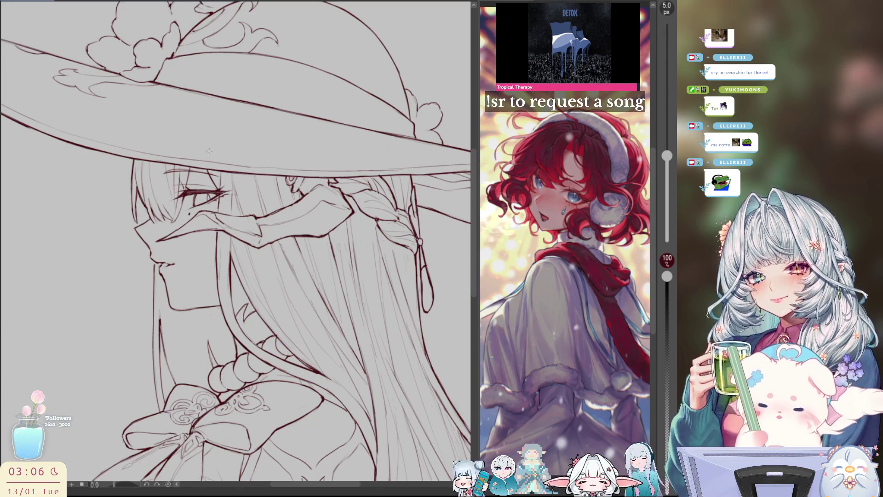
key(ctrl+0)
key(h)
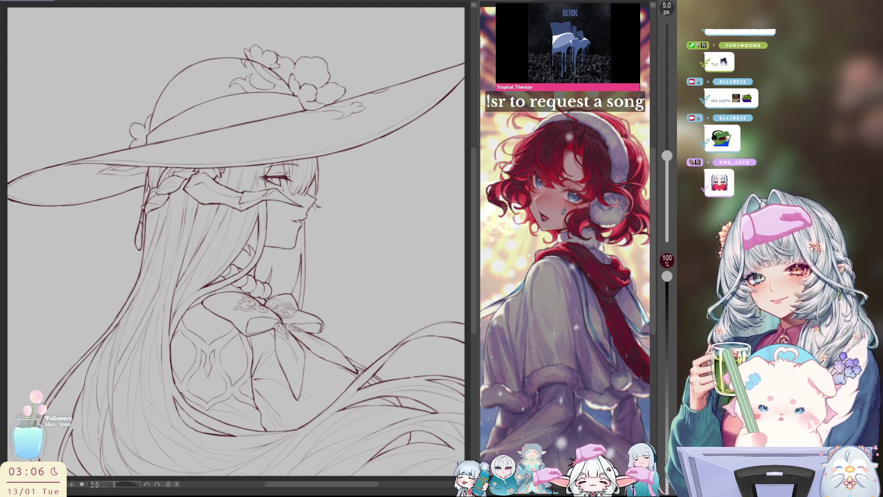
Unflip the view and zoom out so the full canvas sits centred
key(h)
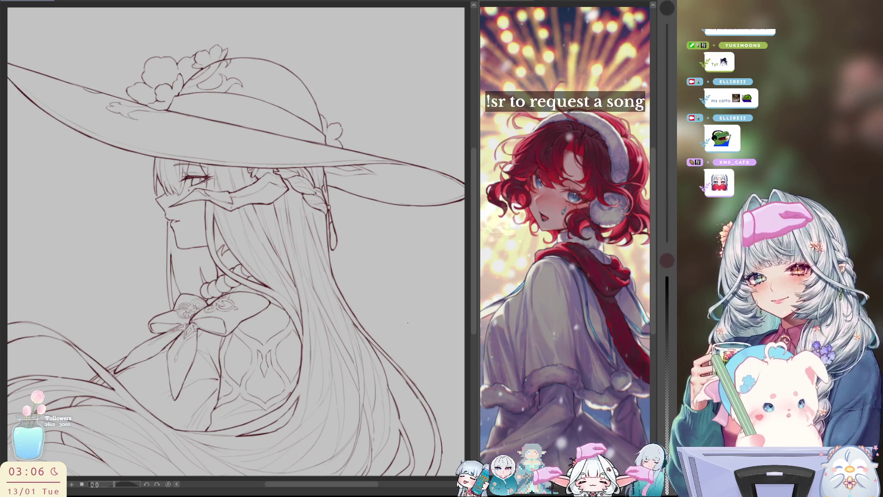
key(ctrl+minus)
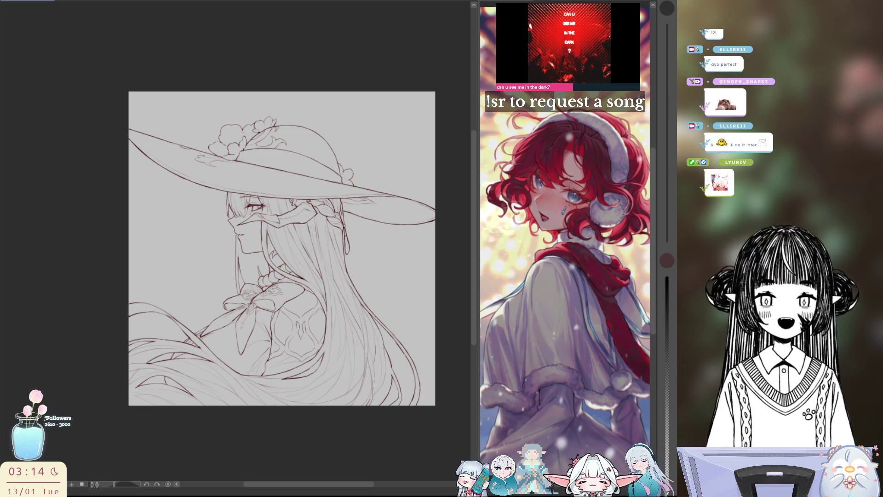
Lasso-fill the whole figure with a cream base colour beneath the line art
drag(282, 249, 266, 259)
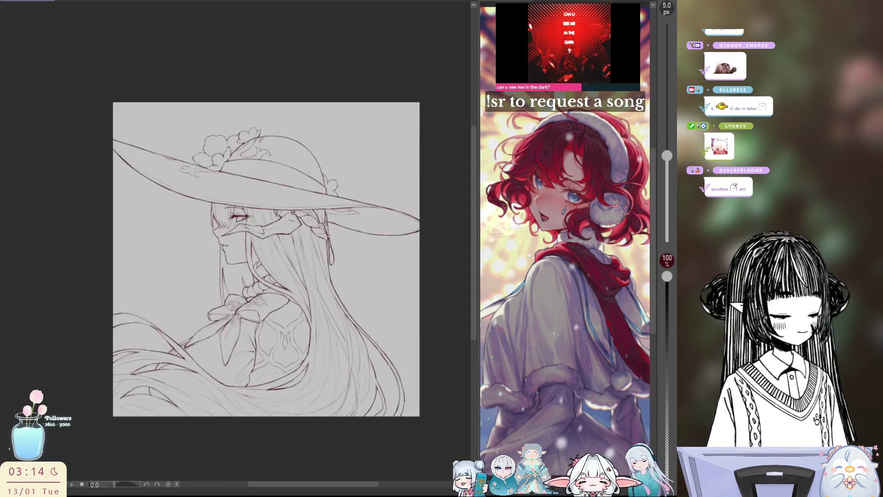
scroll(329, 303, up, 2)
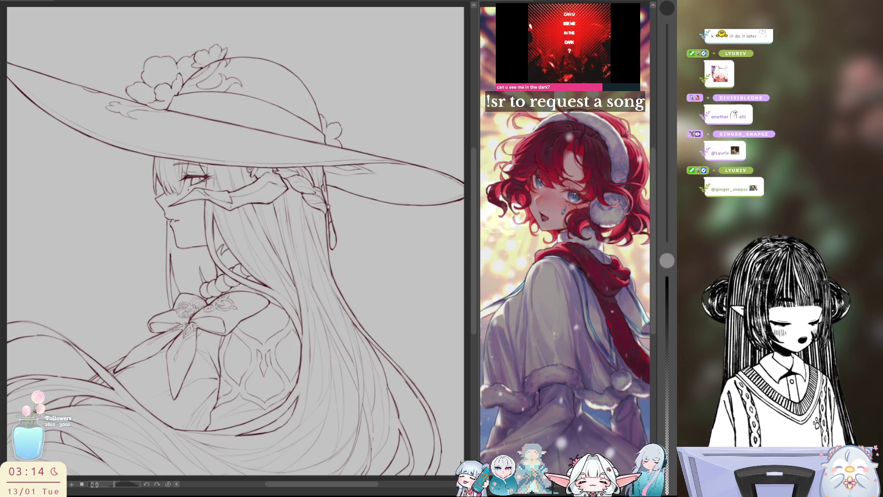
drag(393, 316, 395, 320)
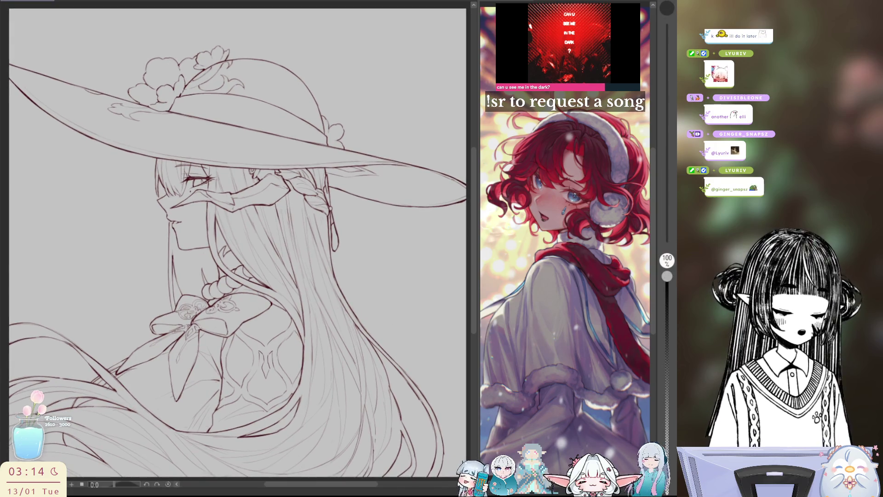
scroll(238, 243, down, 3)
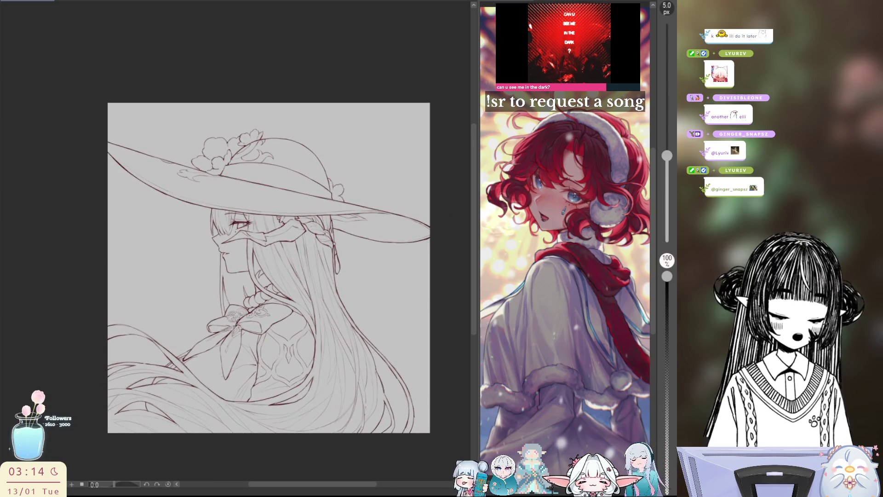
mouse_move(181, 132)
mouse_down()
mouse_move(427, 338)
mouse_move(387, 173)
mouse_move(163, 116)
mouse_move(156, 122)
mouse_up()
drag(387, 248, 397, 226)
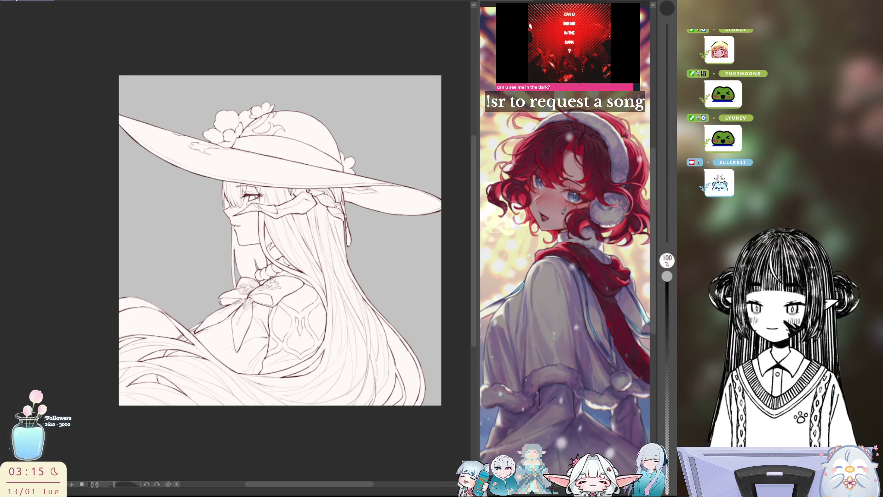
key(p)
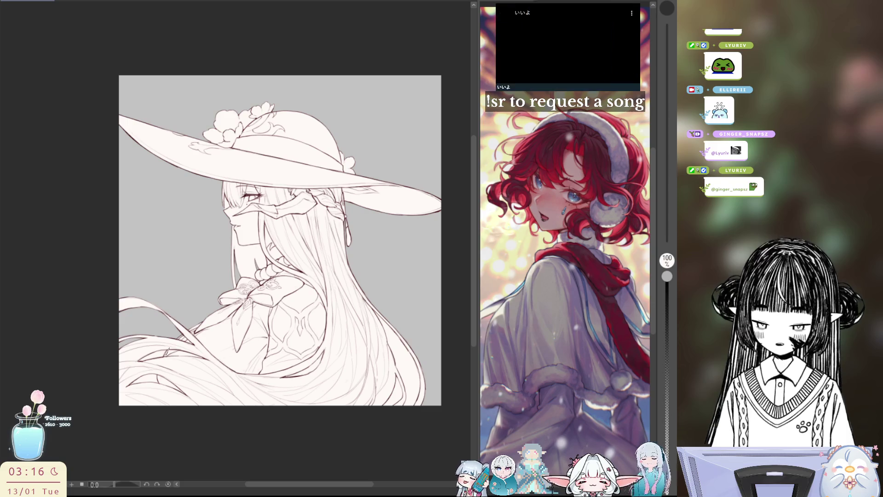
mouse_move(170, 346)
mouse_down()
mouse_move(134, 364)
mouse_move(145, 388)
mouse_up()
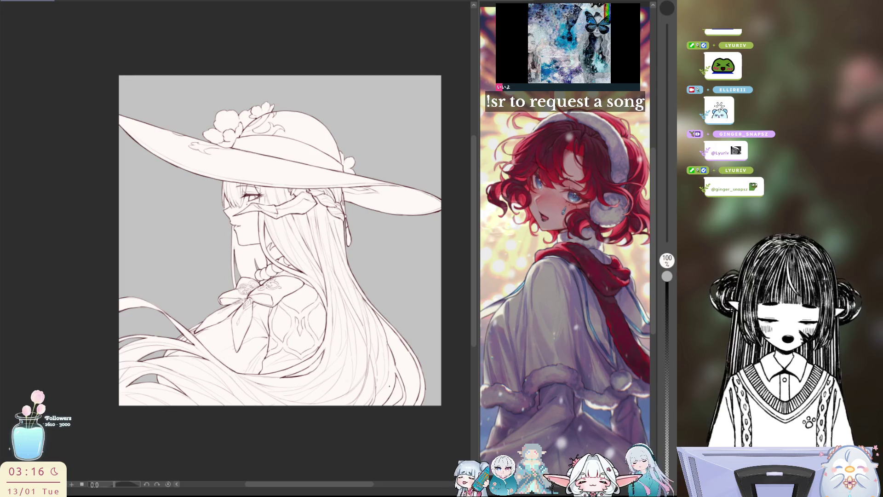
mouse_move(391, 378)
mouse_down()
mouse_move(380, 414)
mouse_move(403, 408)
mouse_move(387, 414)
mouse_up()
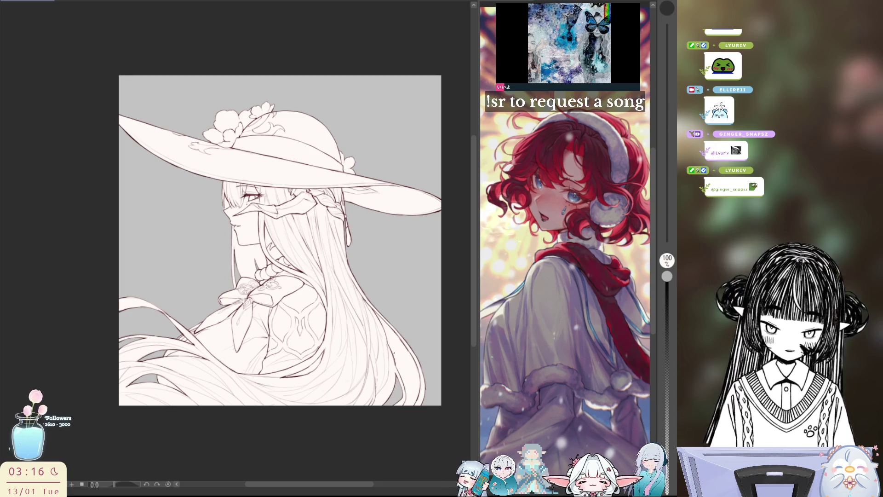
drag(414, 359, 404, 342)
drag(406, 341, 393, 329)
drag(406, 412, 414, 373)
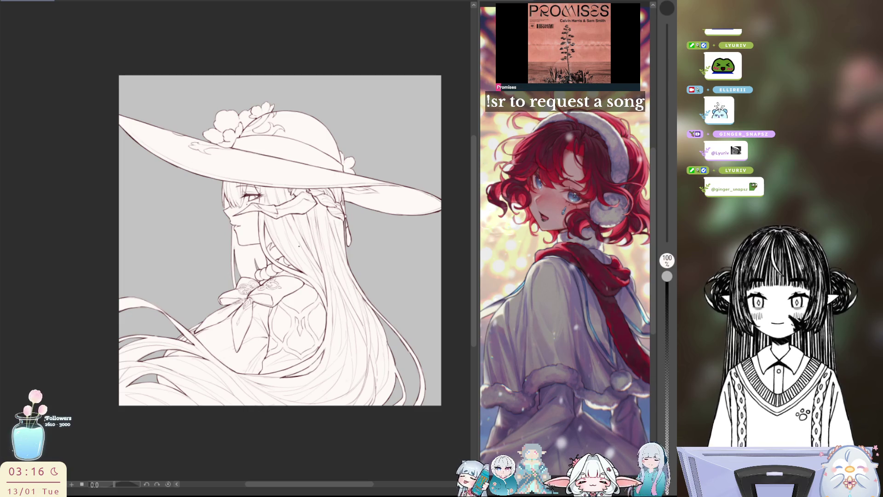
key(e)
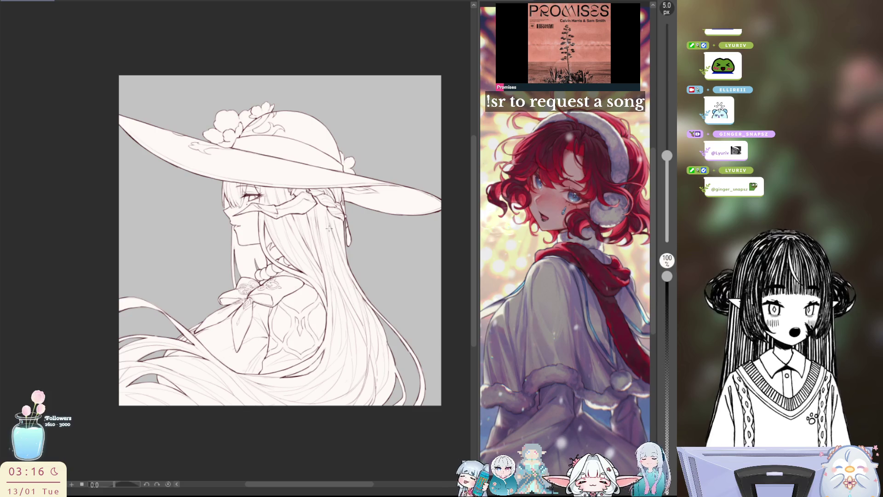
scroll(305, 212, up, 2)
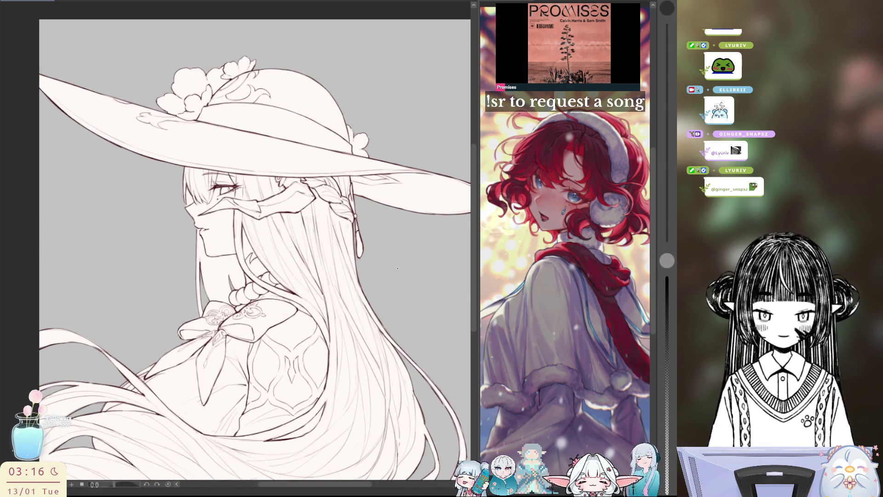
drag(393, 291, 387, 243)
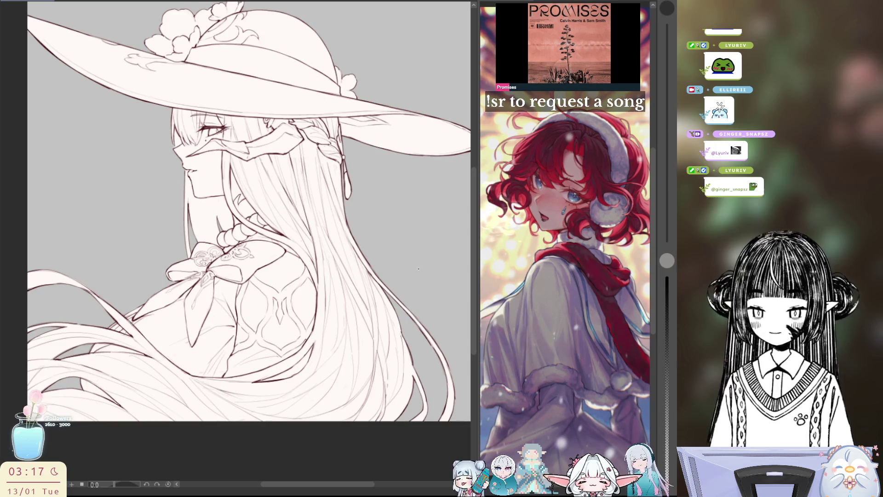
drag(418, 270, 431, 290)
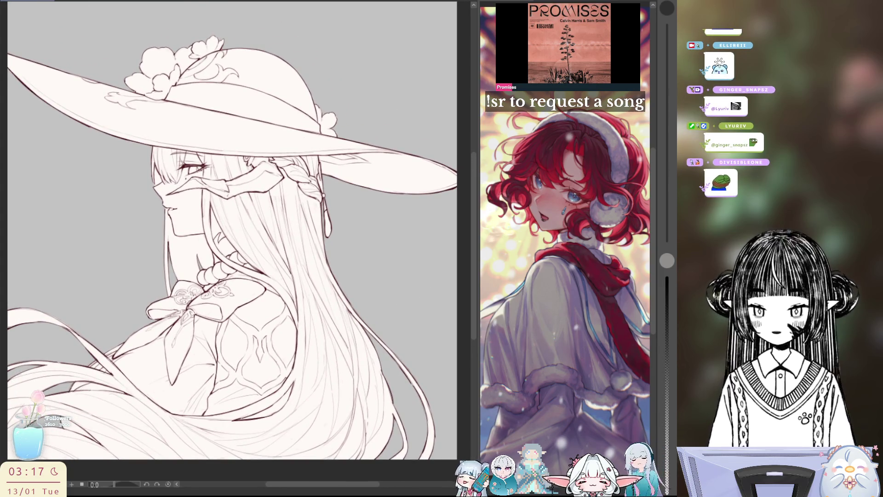
Show a square grid over the canvas, zoom out to check, then hide the grid
key(ctrl+apostrophe)
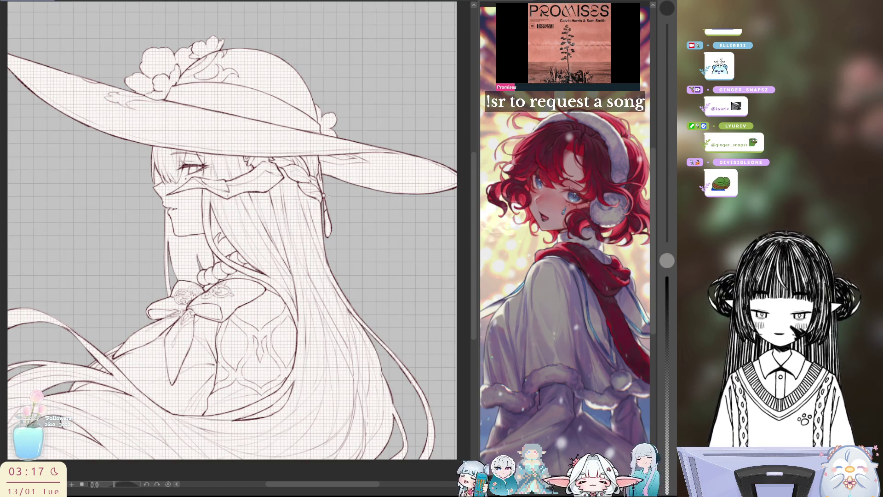
scroll(231, 232, down, 3)
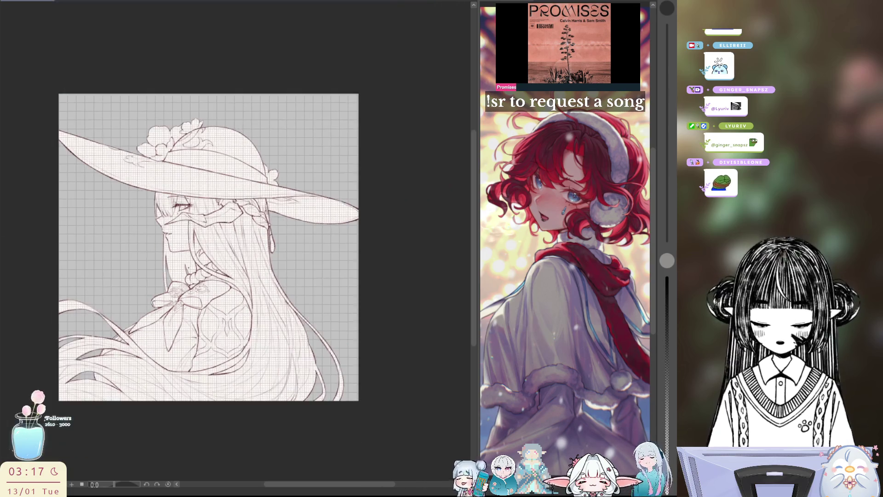
scroll(231, 231, down, 2)
scroll(159, 194, up, 2)
scroll(159, 194, up, 1)
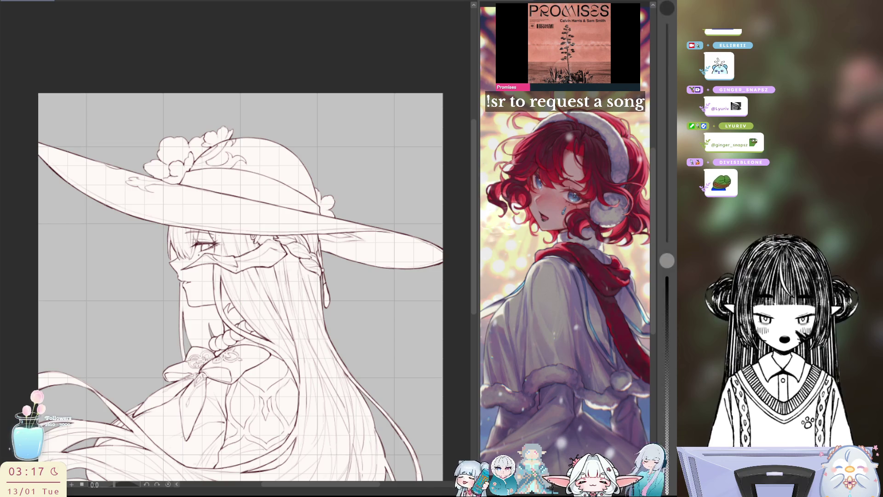
key(ctrl+minus)
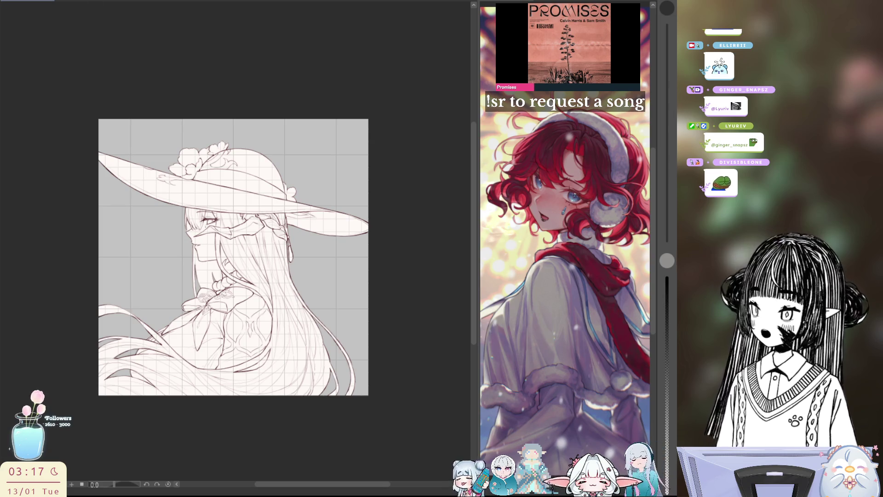
key(ctrl+apostrophe)
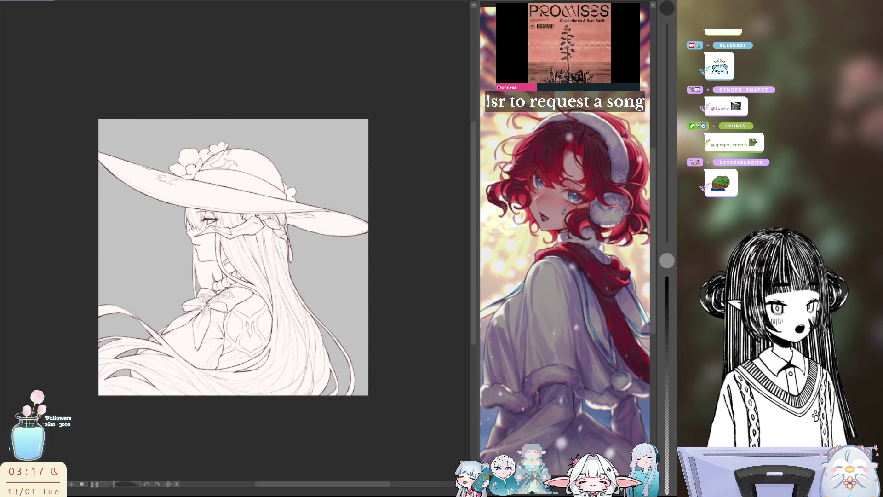
Zoom in on the face, undo stray hair-edge strokes, and paint a dark hair patch beside the eye
key(ctrl+plus)
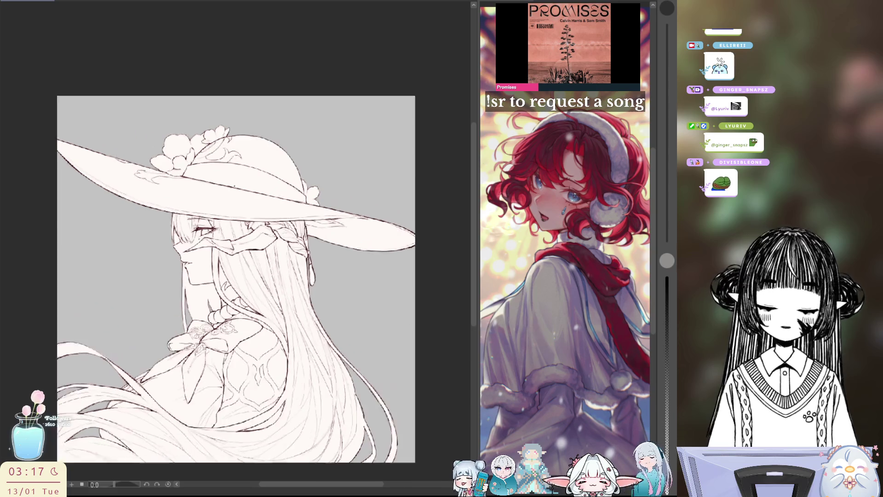
drag(336, 254, 335, 248)
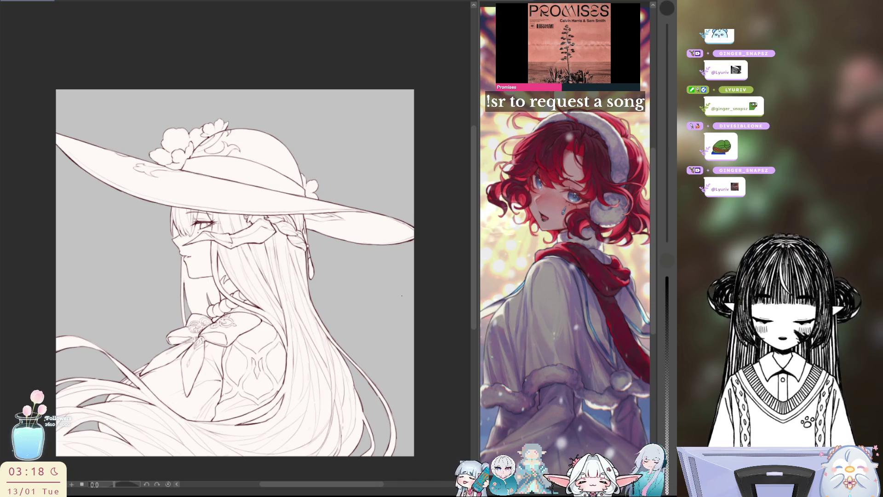
drag(402, 296, 404, 266)
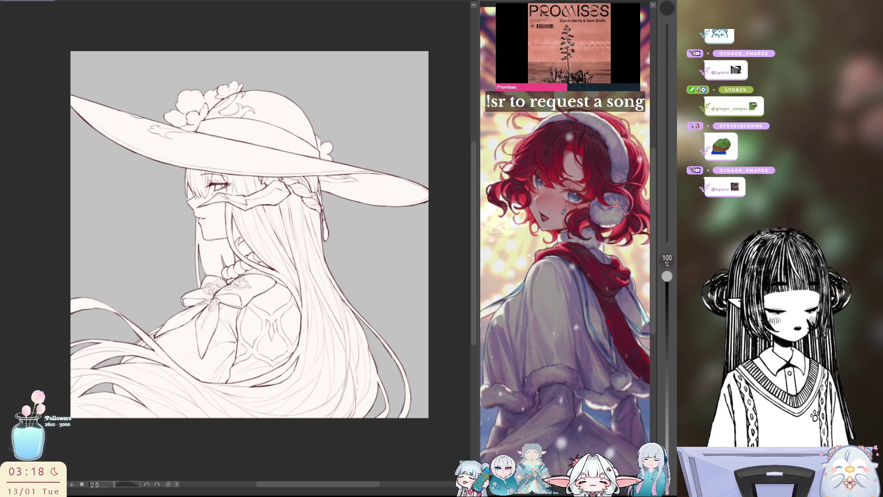
mouse_move(212, 173)
mouse_down()
mouse_move(196, 203)
mouse_move(179, 158)
mouse_move(207, 202)
mouse_up()
key(ctrl+z)
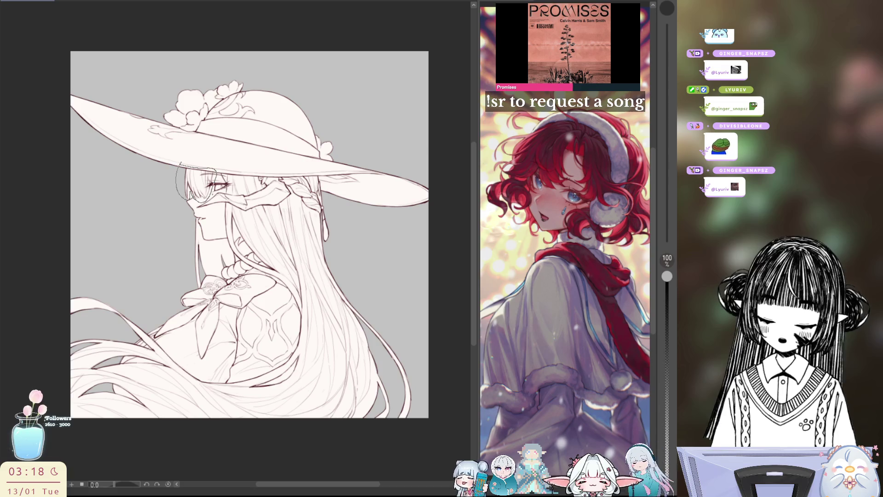
drag(181, 173, 203, 196)
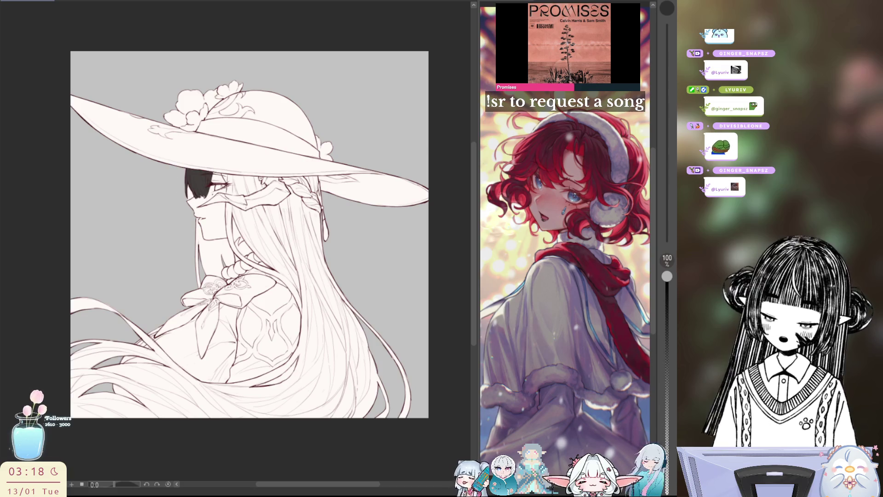
scroll(196, 189, up, 2)
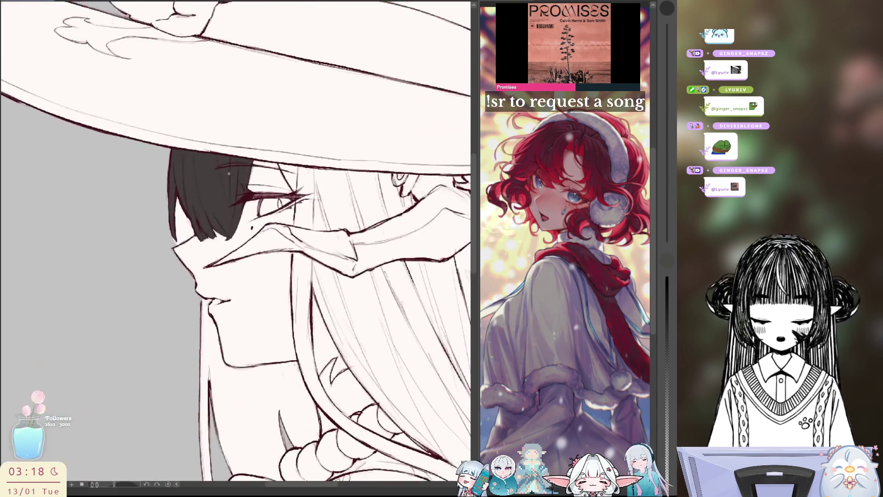
scroll(190, 207, up, 2)
scroll(184, 234, up, 2)
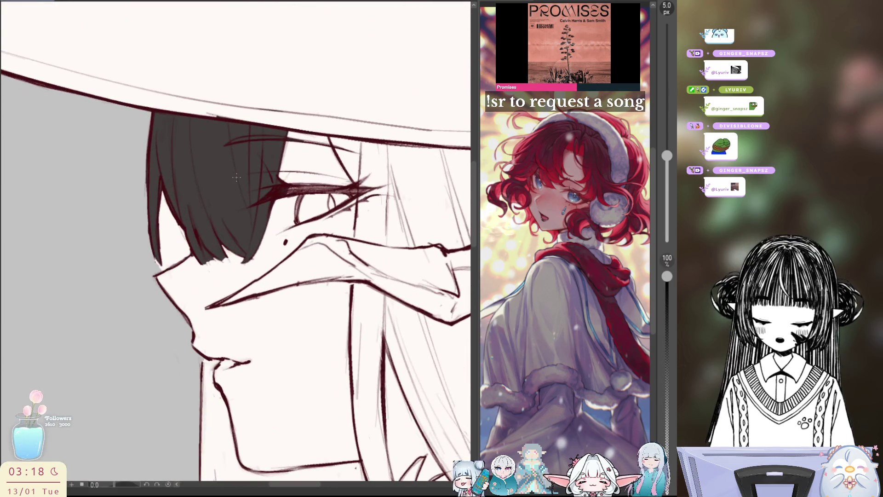
Extend the dark hair fill down along the face edge
mouse_move(162, 180)
mouse_down()
mouse_move(154, 261)
mouse_move(177, 235)
mouse_up()
mouse_move(159, 265)
mouse_down()
mouse_move(183, 231)
mouse_move(173, 197)
mouse_up()
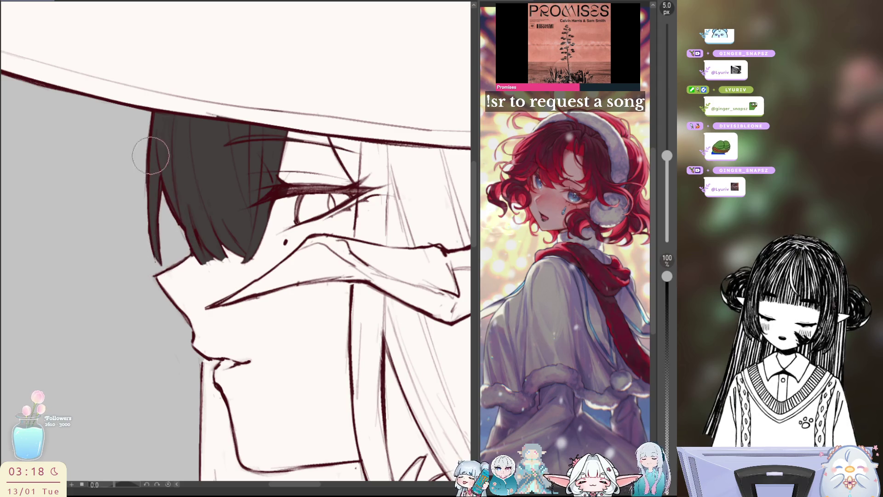
scroll(297, 144, down, 2)
scroll(296, 145, down, 2)
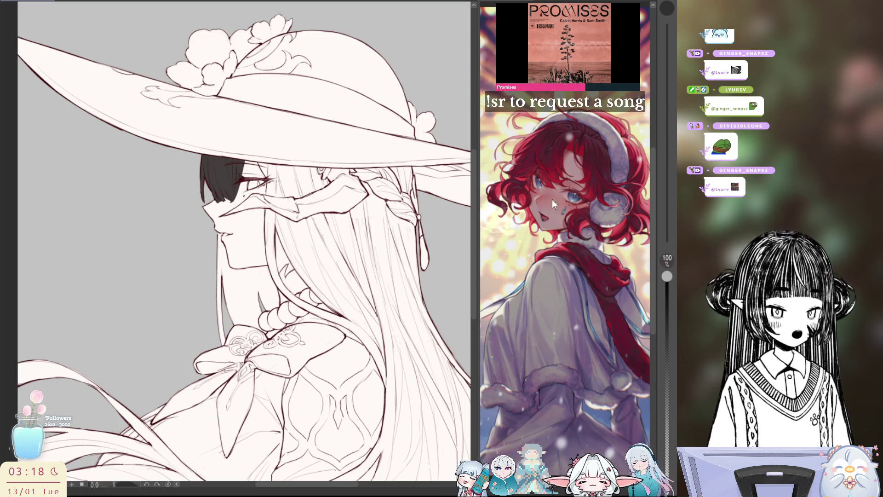
drag(552, 199, 518, 257)
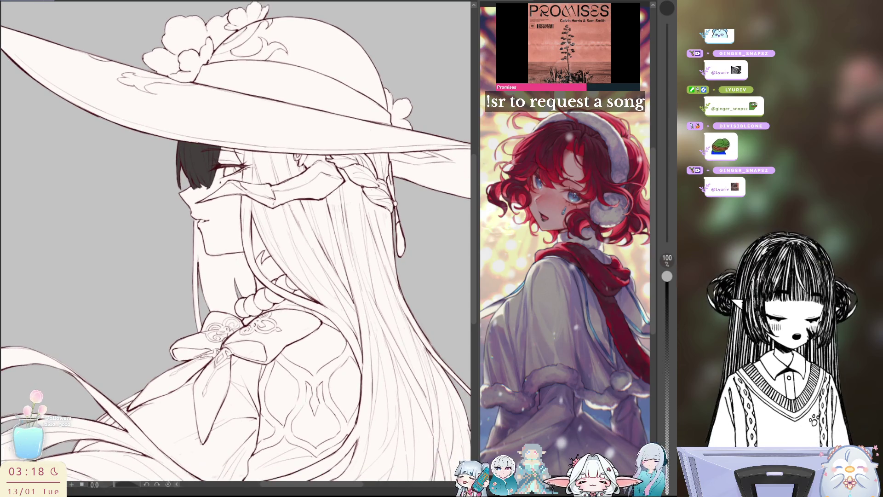
scroll(585, 332, down, 1)
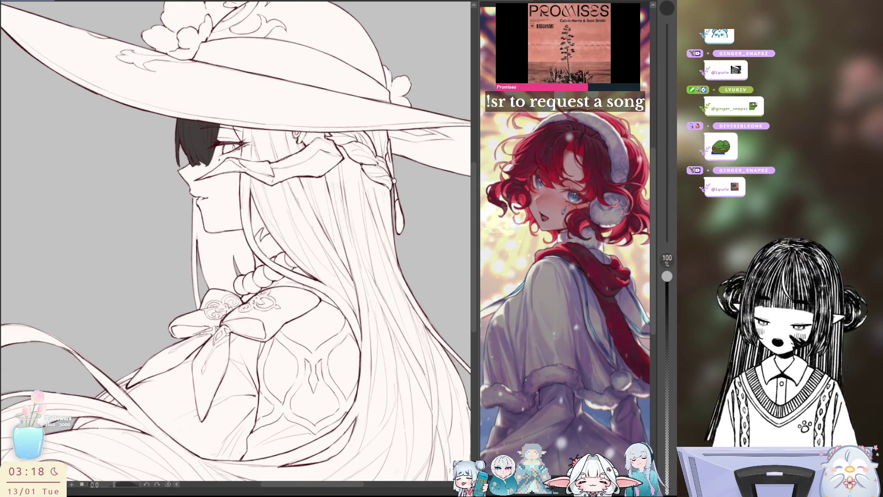
Draw thin lines by the face and collar, undo a bucket fill behind the neck, and auto-select inside the figure
drag(257, 243, 253, 267)
mouse_move(244, 226)
mouse_down()
mouse_move(205, 230)
mouse_move(181, 275)
mouse_up()
drag(205, 308, 238, 293)
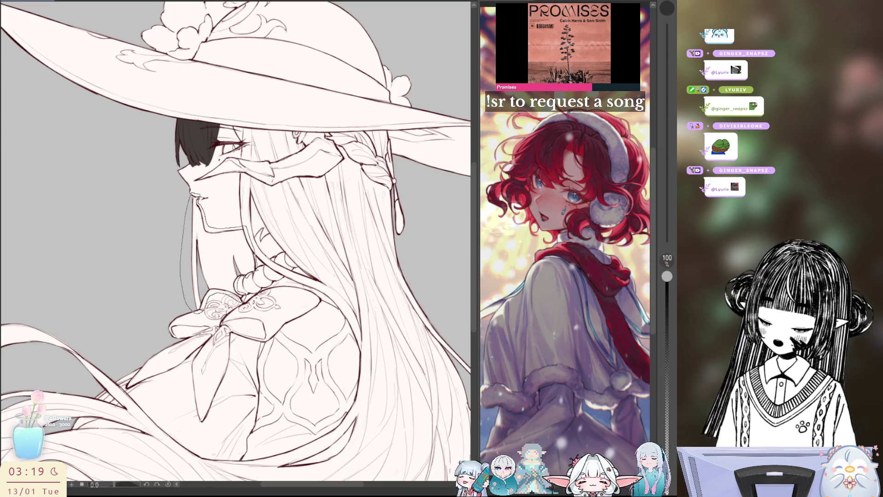
click(220, 262)
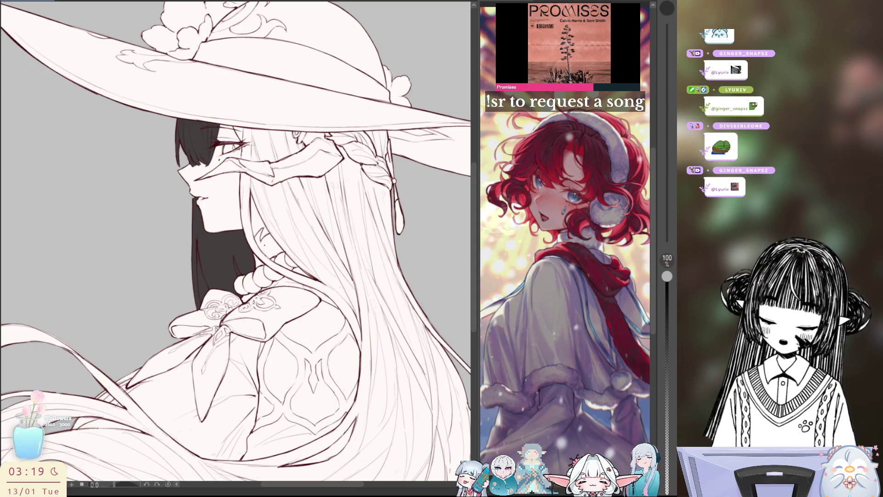
key(ctrl+z)
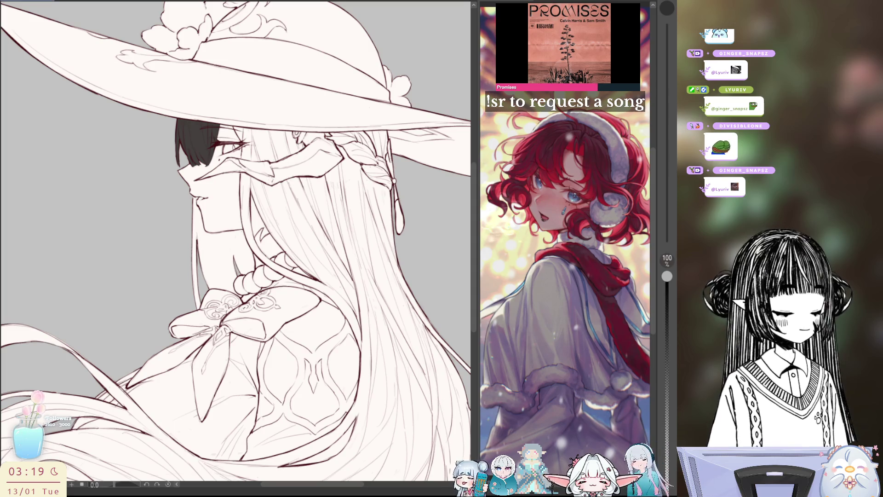
click(90, 207)
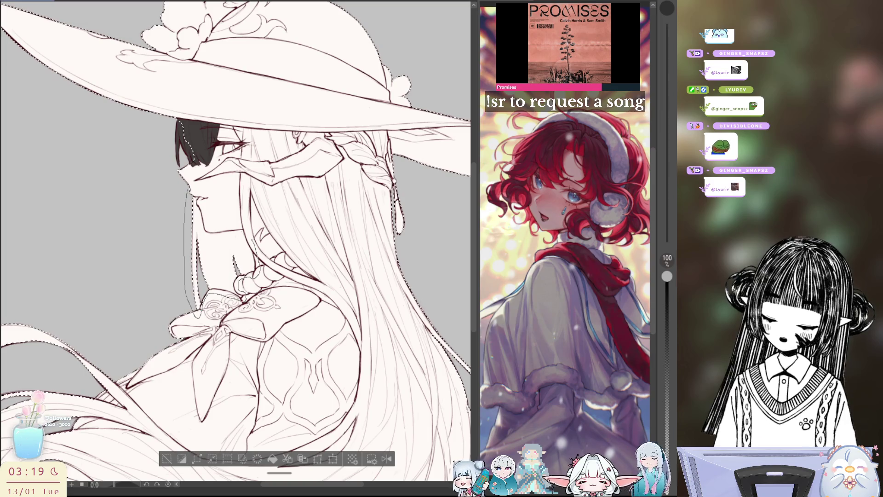
Fill the hair beside the face dark grey and add a dark strand line down the hair
click(221, 262)
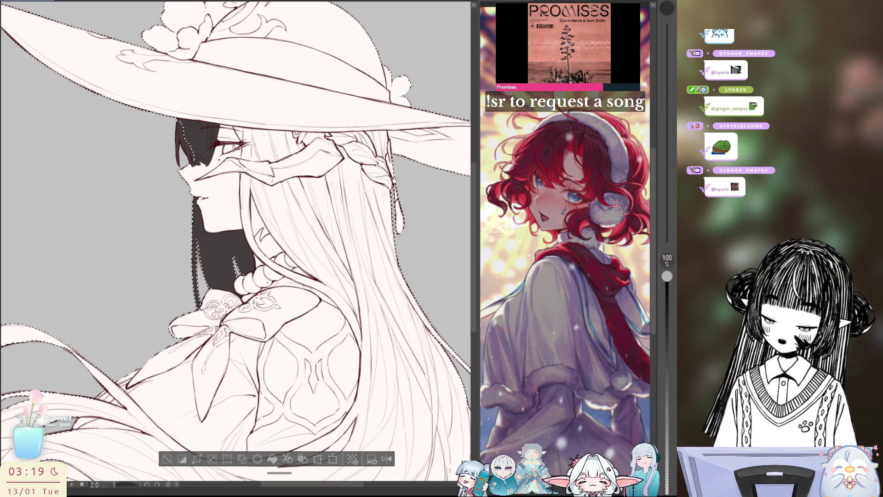
drag(235, 241, 214, 261)
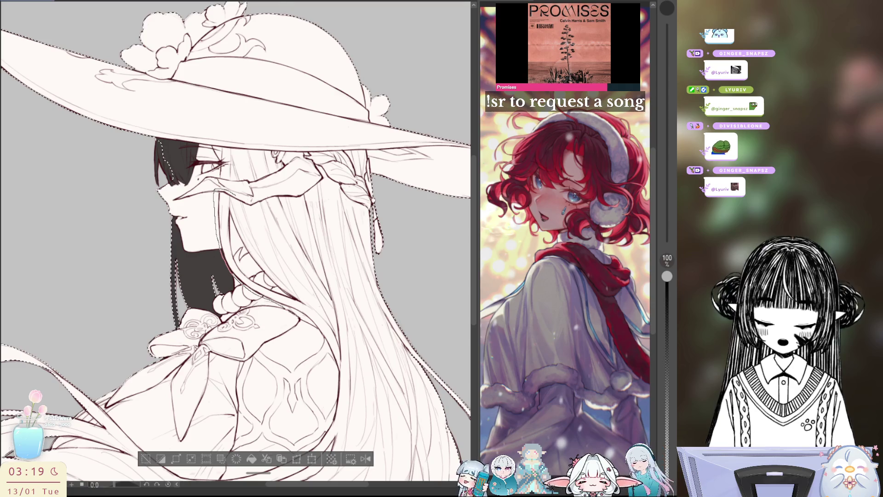
mouse_move(340, 391)
mouse_down()
mouse_move(256, 195)
mouse_move(231, 197)
mouse_up()
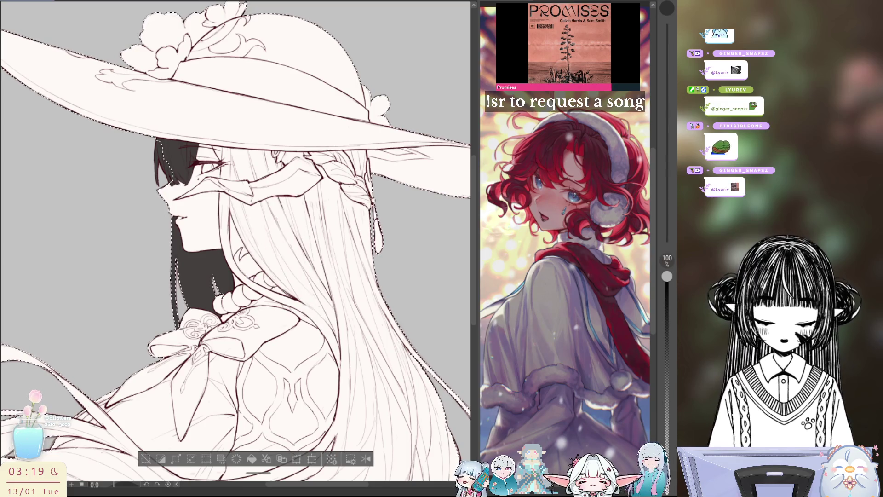
drag(338, 369, 242, 193)
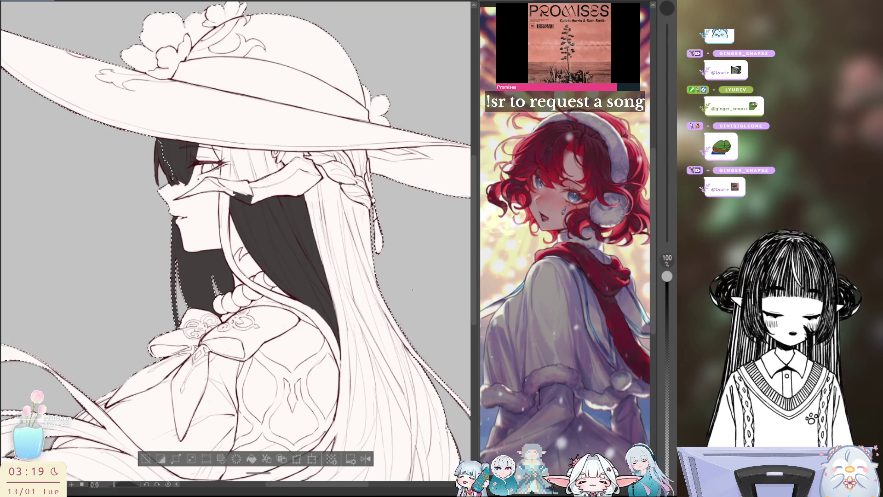
scroll(378, 237, down, 3)
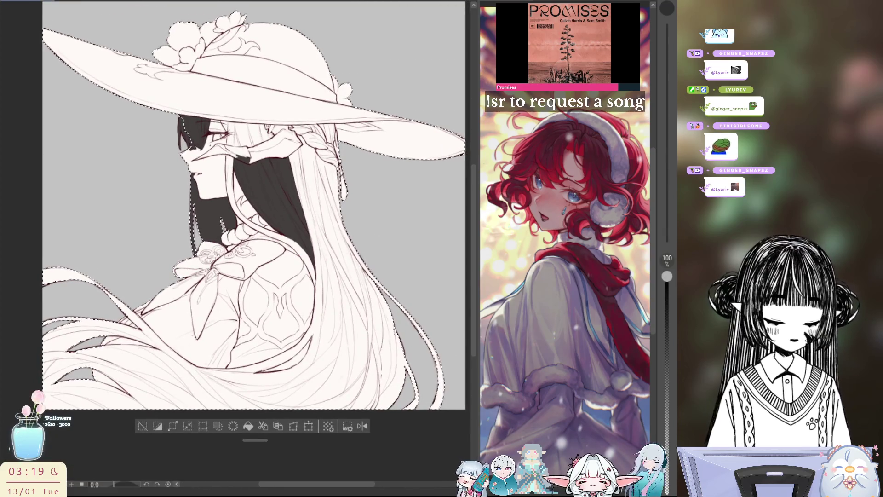
scroll(378, 237, down, 2)
scroll(648, 283, down, 2)
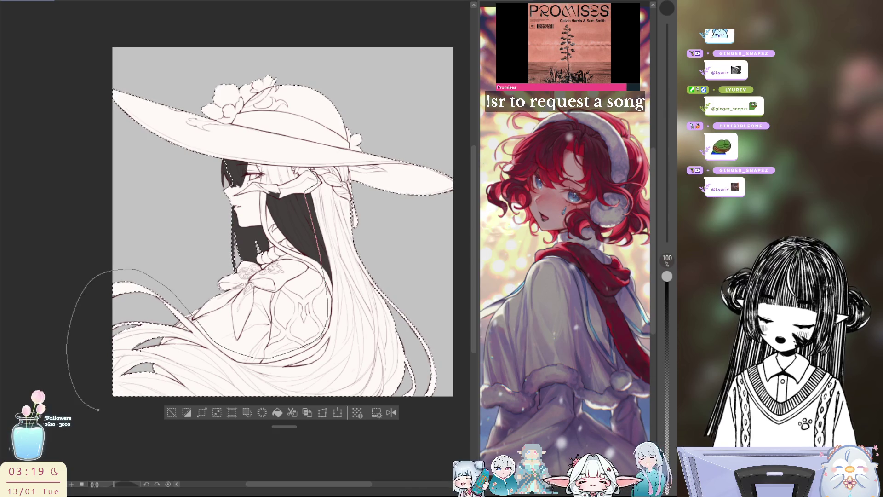
Lasso-fill the long lower hair dark grey down to the canvas bottom, with a thin strand line
drag(99, 409, 379, 254)
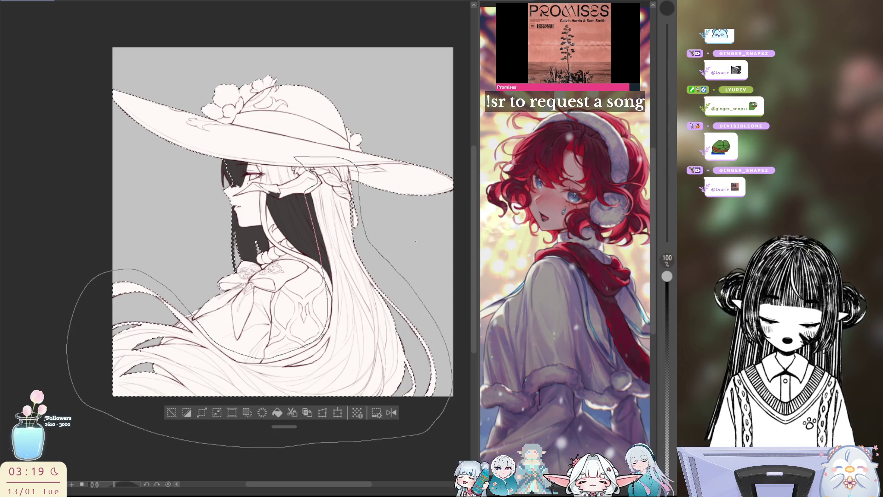
drag(394, 278, 393, 286)
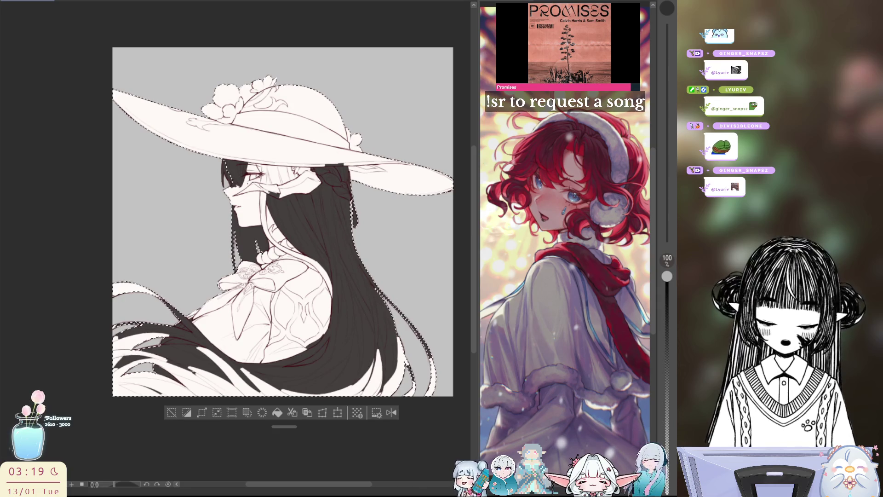
drag(387, 360, 310, 248)
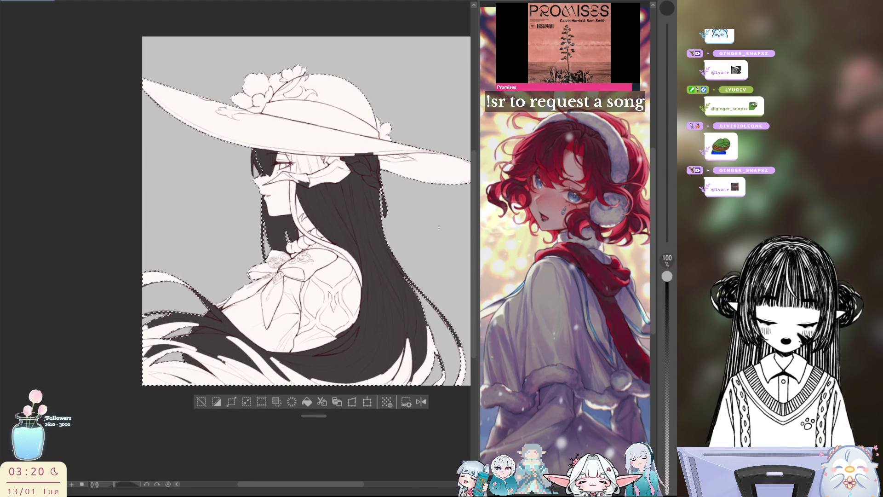
drag(428, 345, 345, 207)
mouse_move(135, 397)
mouse_down()
mouse_move(457, 398)
mouse_move(383, 408)
mouse_move(461, 414)
mouse_up()
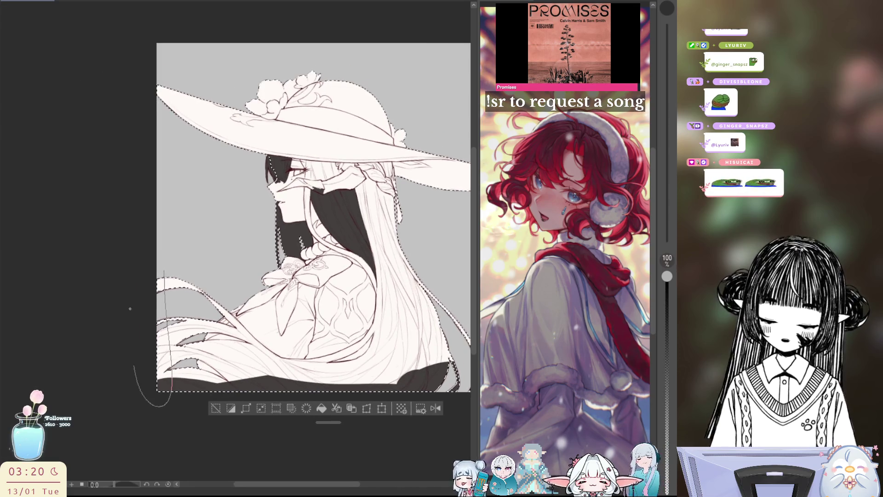
drag(148, 366, 163, 283)
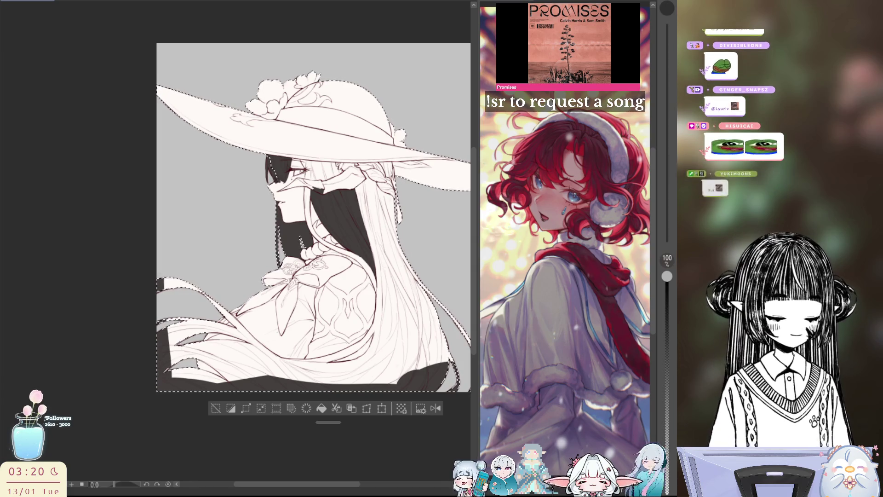
mouse_move(125, 267)
mouse_down()
mouse_move(161, 276)
mouse_move(227, 324)
mouse_up()
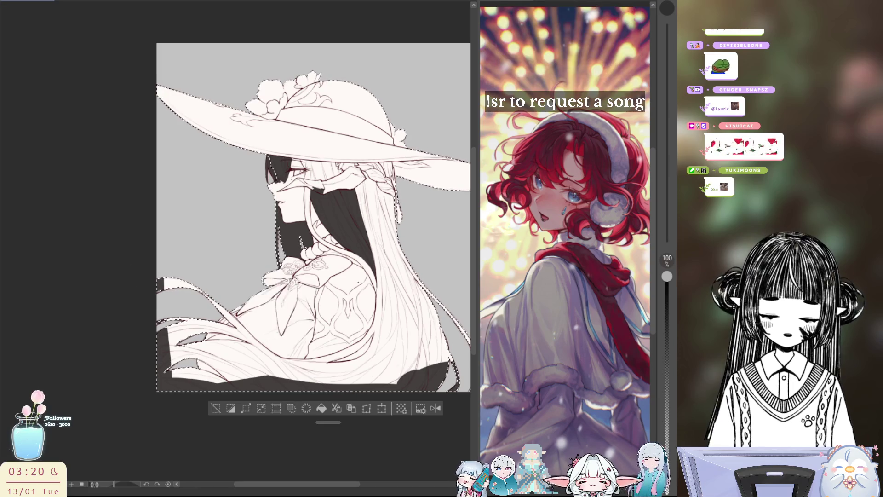
mouse_move(228, 283)
mouse_down()
mouse_move(469, 429)
mouse_move(298, 311)
mouse_move(423, 278)
mouse_up()
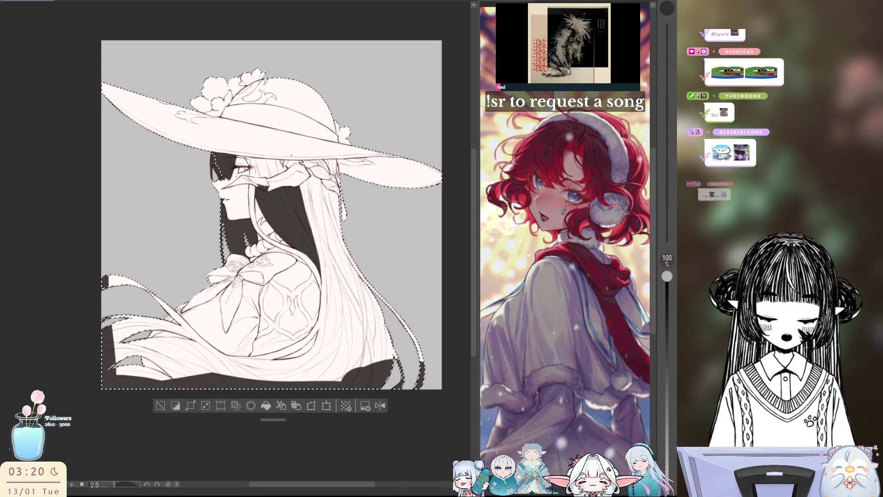
drag(295, 177, 316, 279)
mouse_move(186, 300)
mouse_down()
mouse_move(397, 269)
mouse_move(340, 158)
mouse_move(227, 162)
mouse_up()
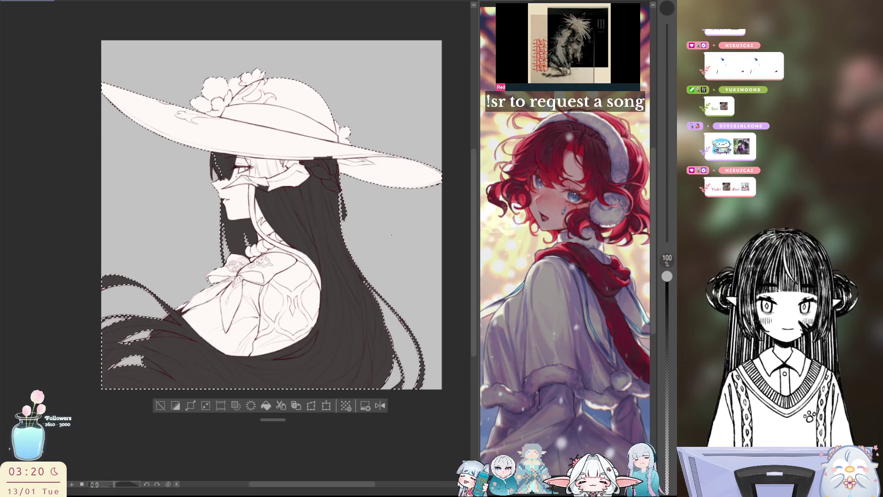
Undo stray strokes, paint light strands on the lower-left hair, and clear the selection
drag(340, 365, 346, 381)
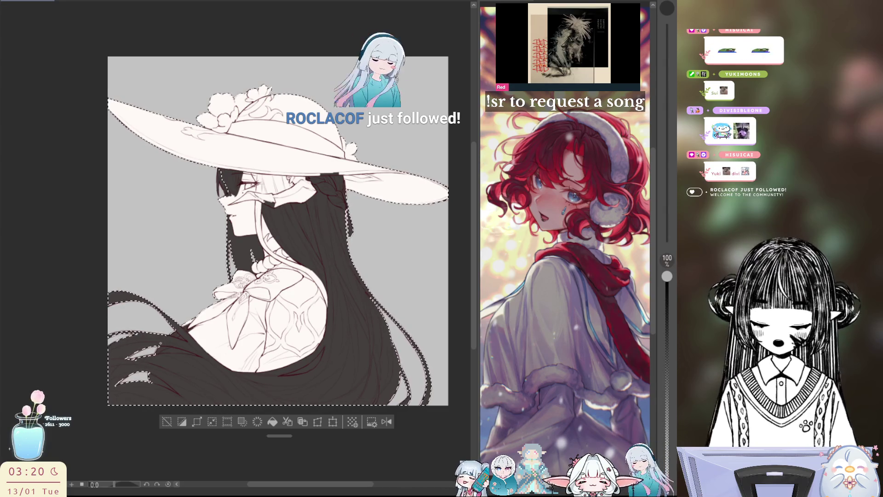
drag(118, 357, 190, 363)
key(ctrl+z)
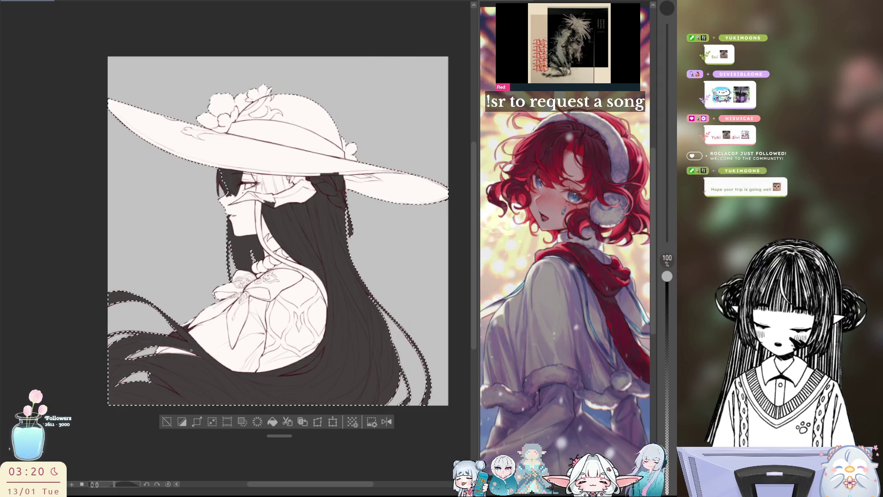
key(ctrl+z)
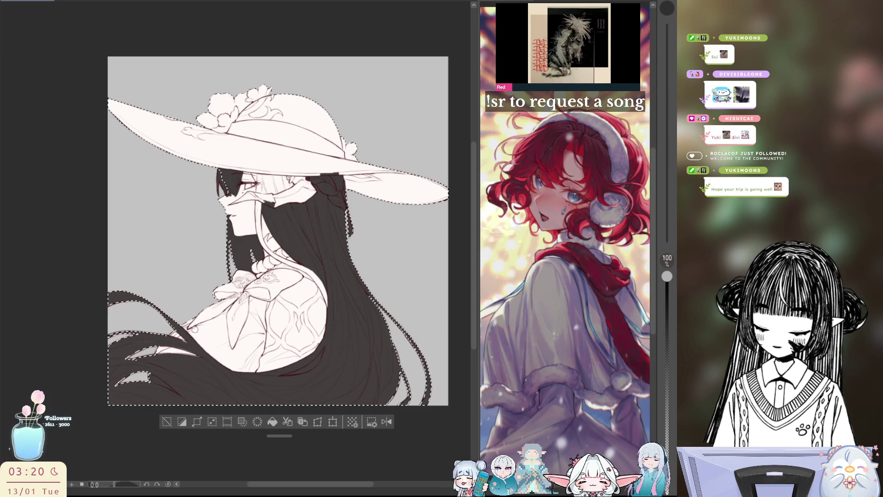
mouse_move(155, 373)
mouse_down()
mouse_move(185, 397)
mouse_move(160, 380)
mouse_up()
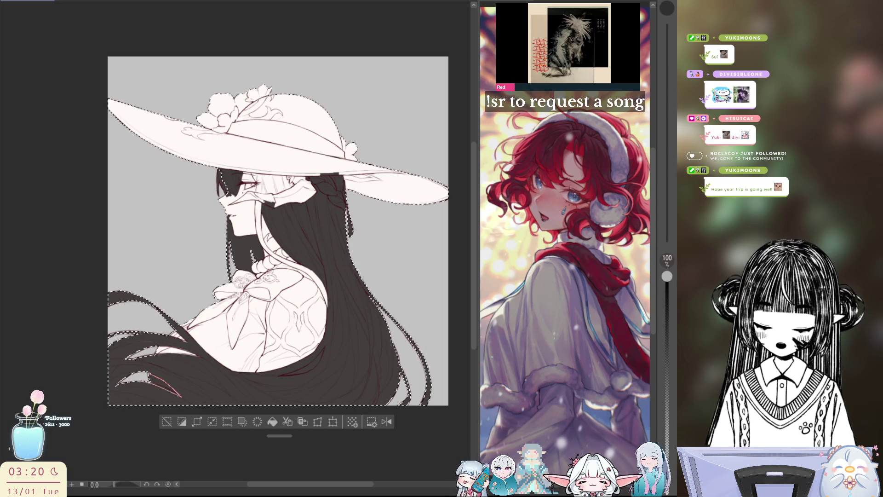
drag(156, 373, 185, 398)
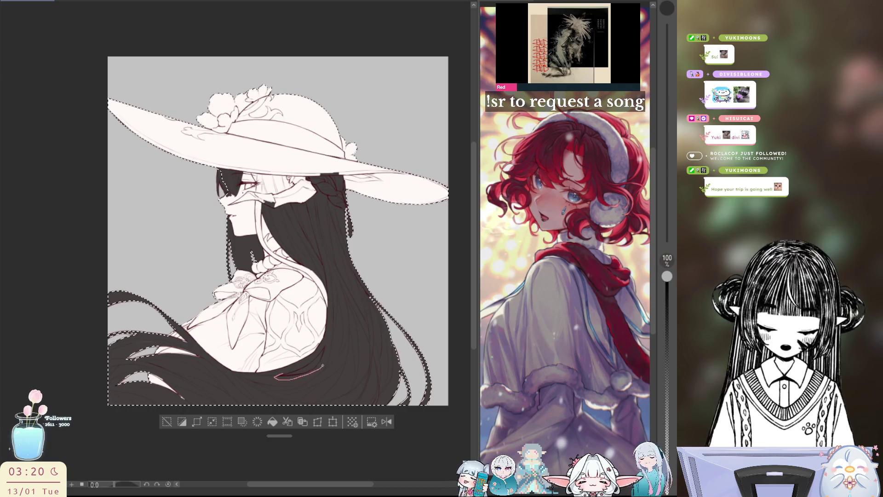
drag(304, 362, 310, 380)
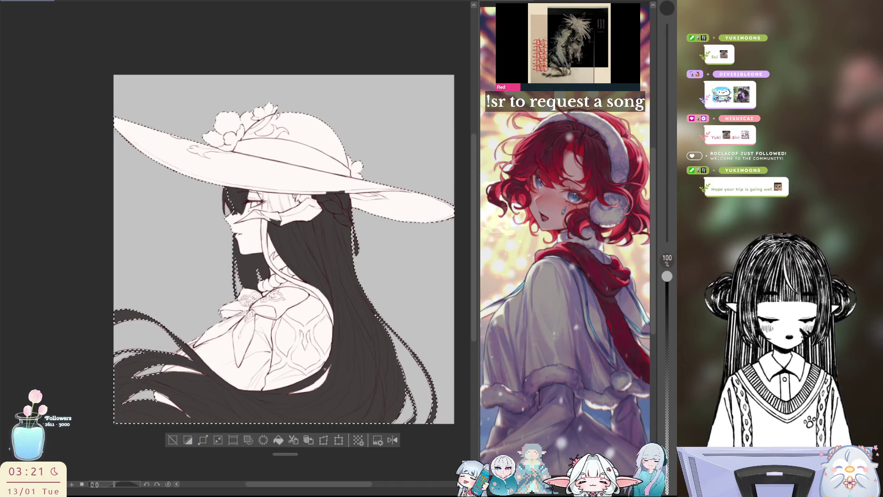
click(176, 445)
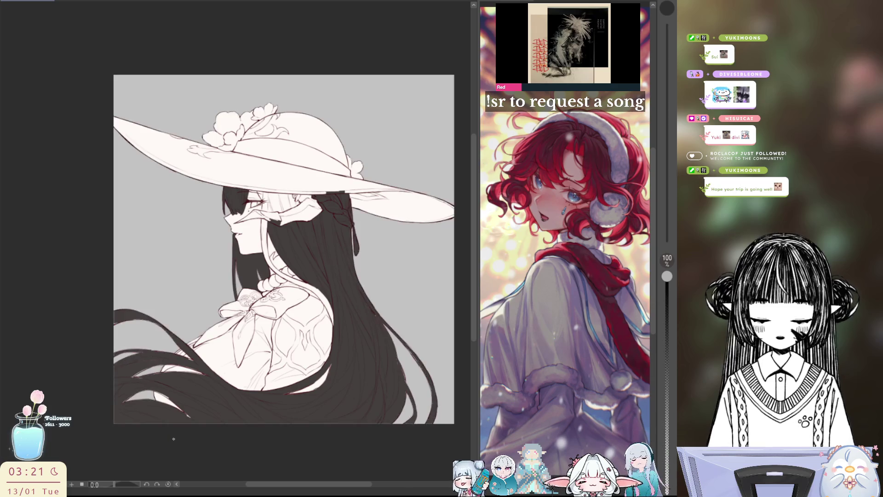
drag(306, 271, 319, 233)
scroll(319, 233, up, 2)
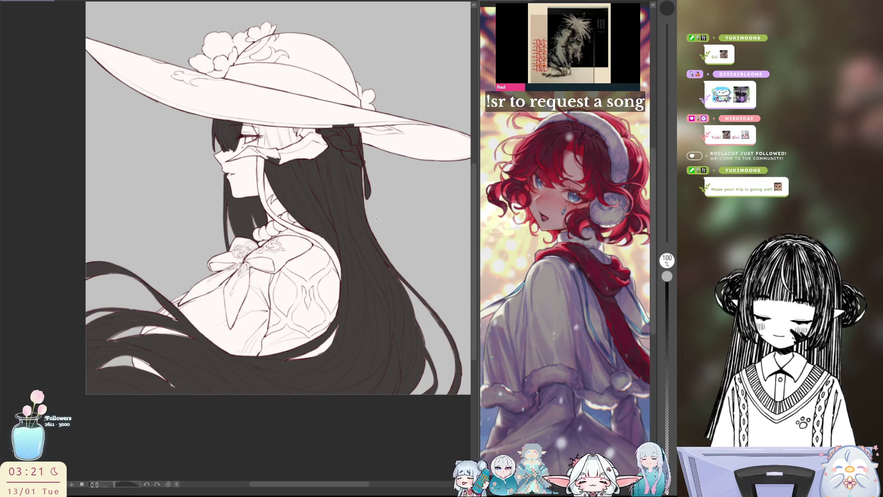
drag(376, 219, 293, 167)
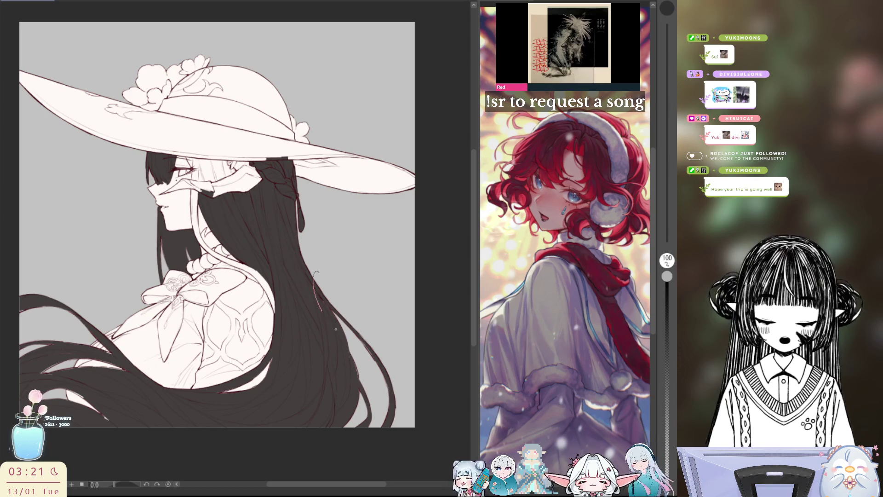
drag(322, 329, 482, 219)
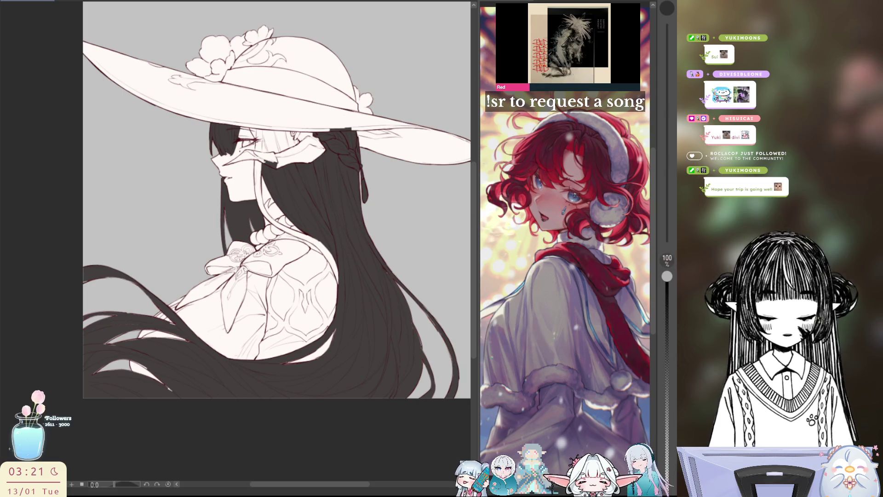
scroll(238, 238, up, 1)
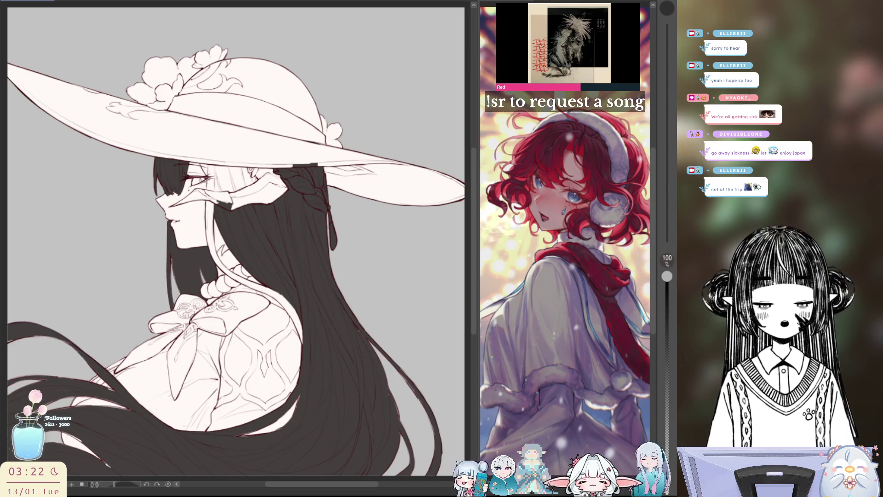
scroll(283, 217, up, 1)
scroll(283, 217, up, 1)
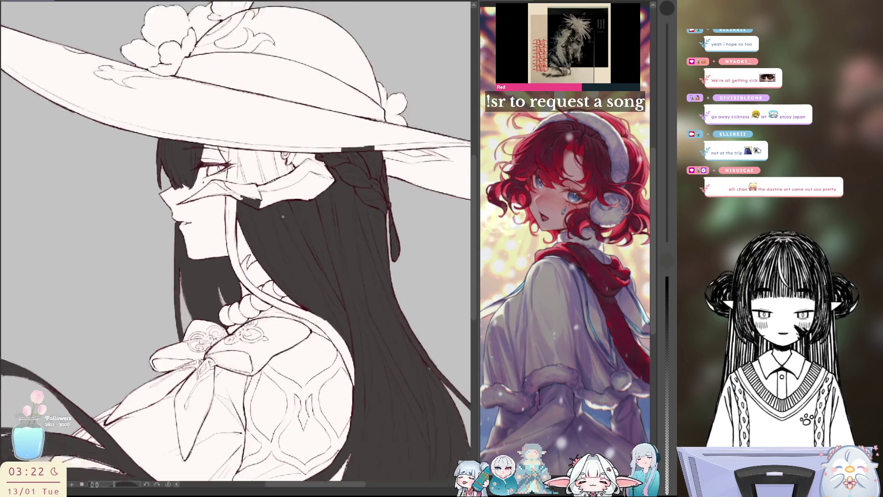
scroll(283, 218, up, 1)
scroll(283, 218, up, 1)
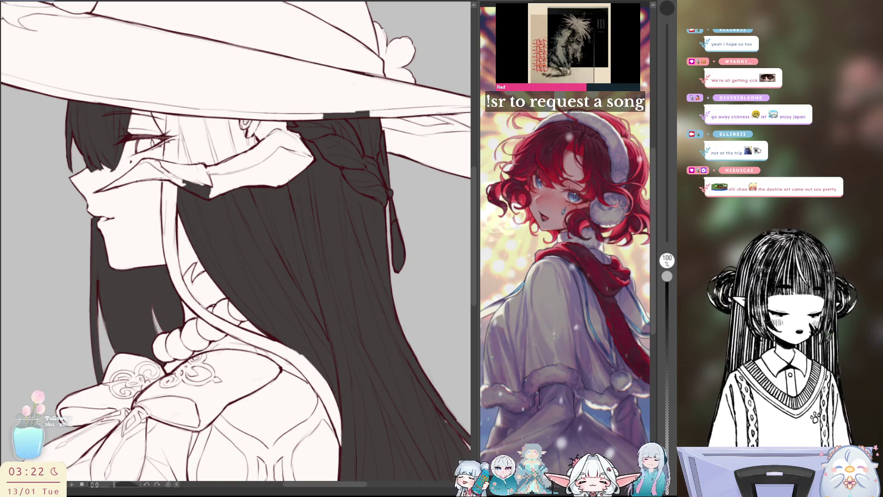
Add strand lines and dark fill to the hair beside the face, then turn the grey backdrop white
drag(80, 208, 111, 285)
drag(168, 325, 169, 325)
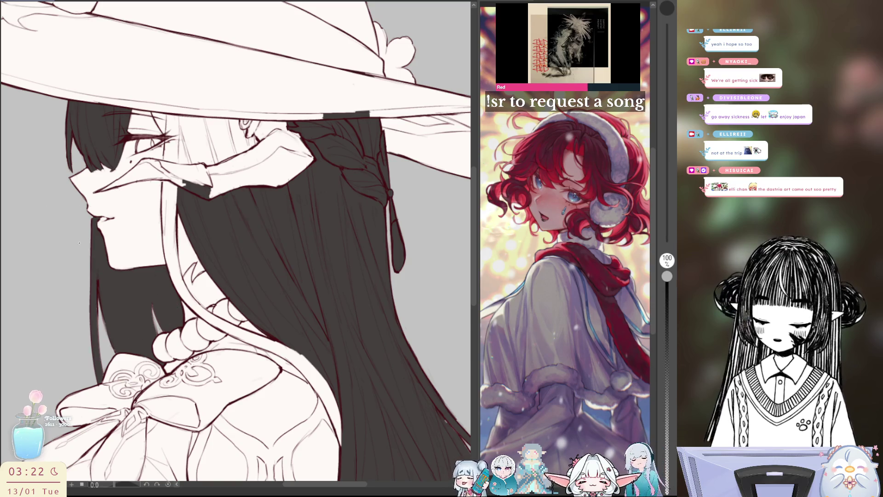
drag(110, 300, 119, 316)
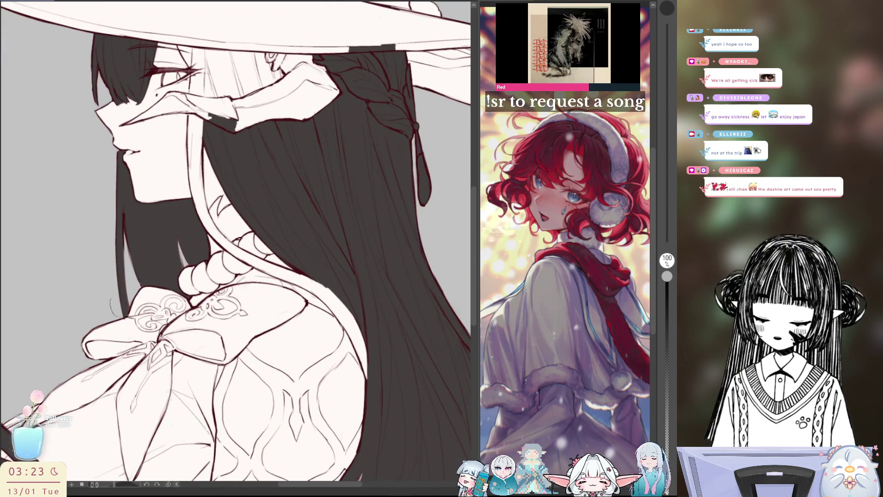
drag(288, 220, 241, 225)
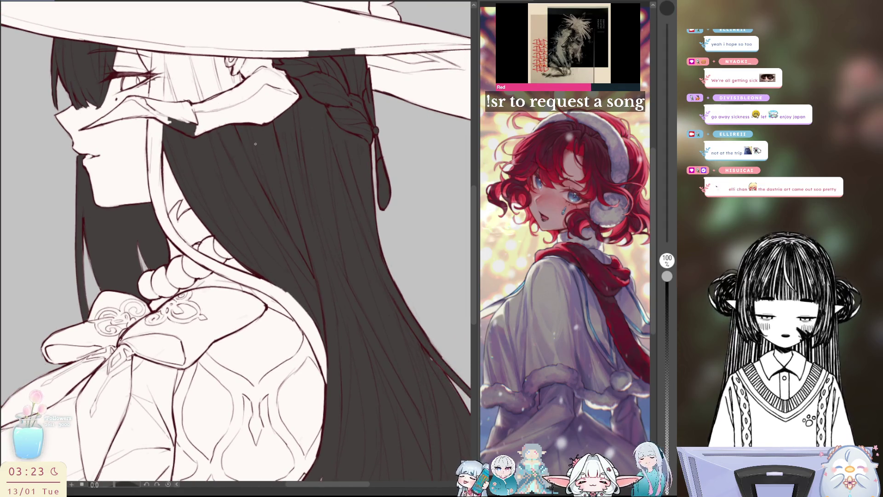
scroll(388, 102, down, 5)
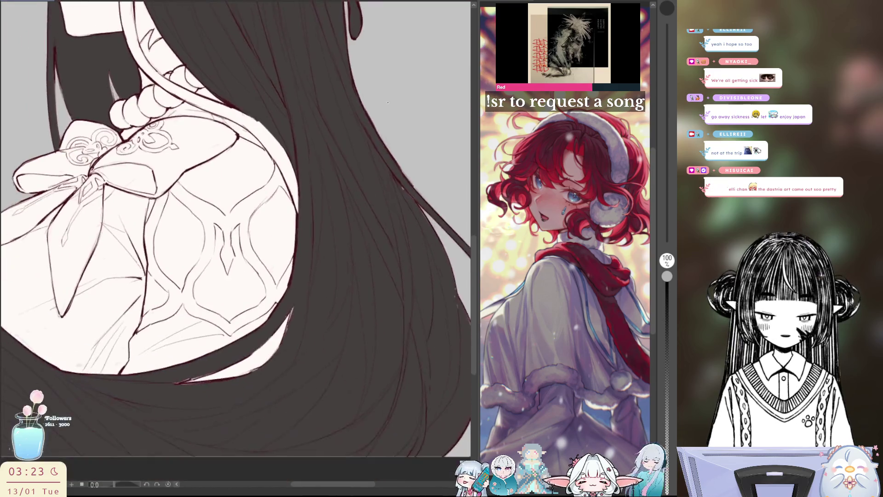
scroll(387, 103, down, 2)
scroll(293, 267, left, 5)
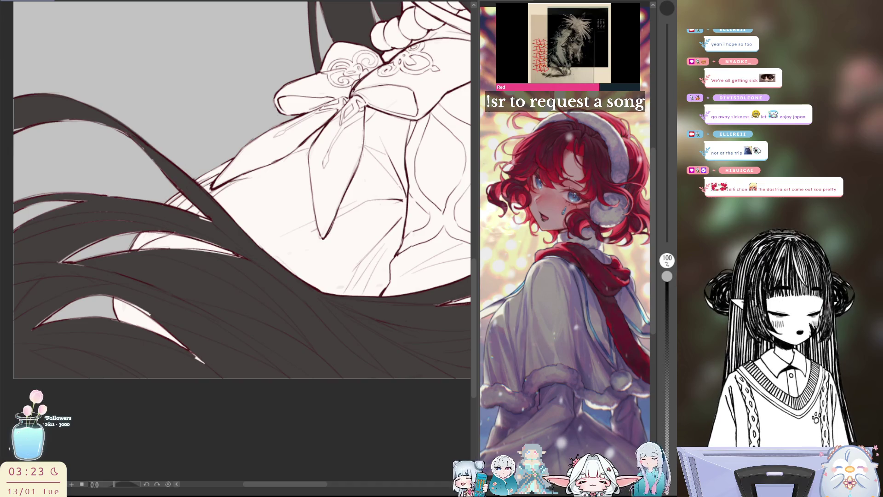
key(ctrl+z)
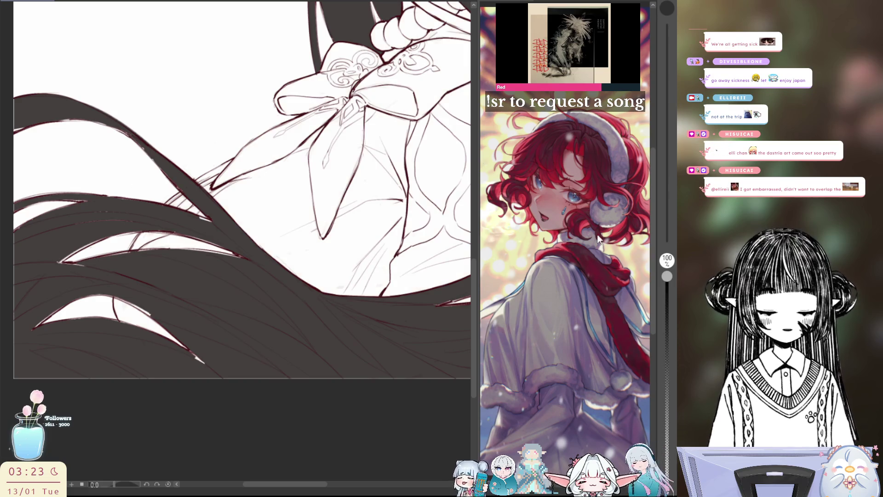
drag(389, 307, 418, 373)
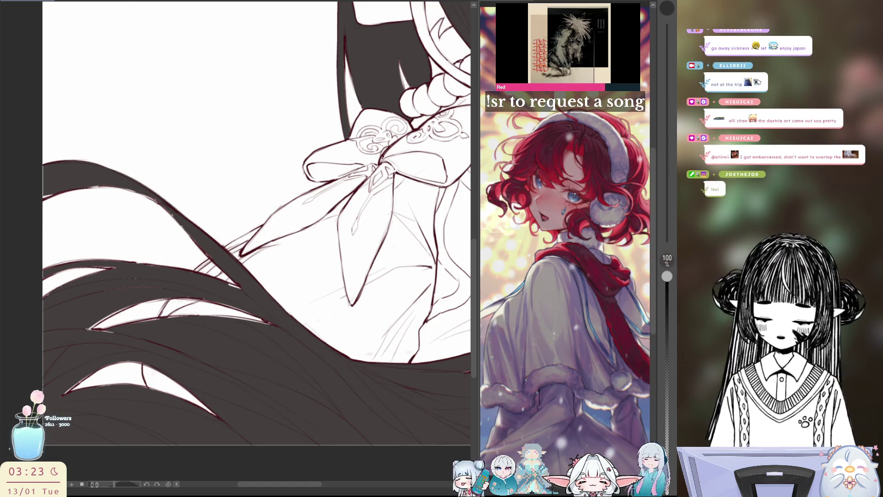
scroll(407, 229, down, 3)
scroll(408, 229, down, 2)
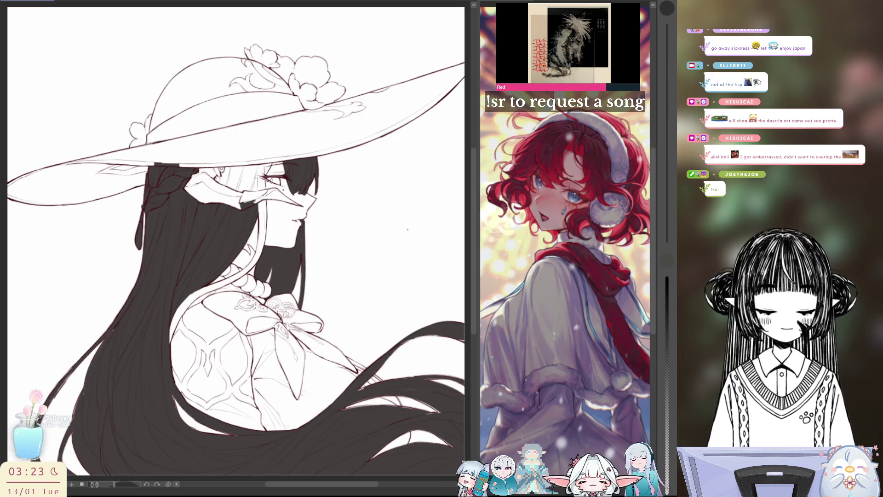
scroll(407, 229, up, 2)
scroll(408, 230, up, 2)
scroll(387, 228, up, 2)
scroll(356, 221, up, 1)
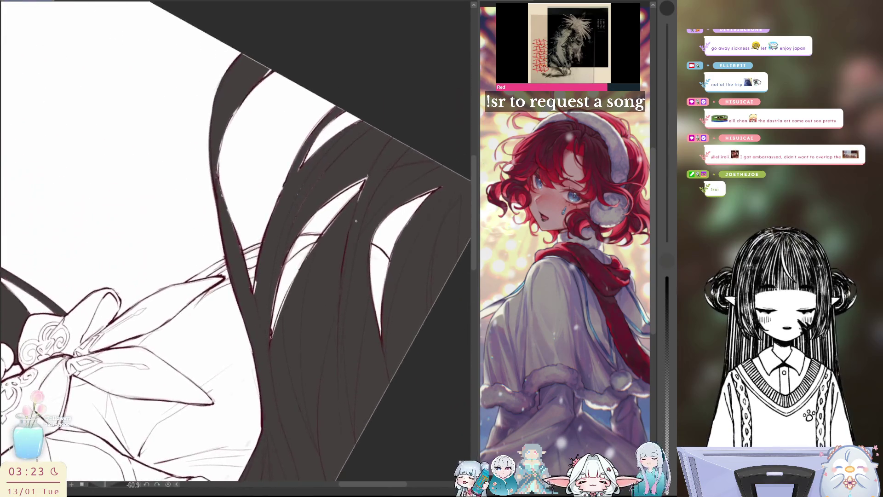
scroll(239, 242, down, 3)
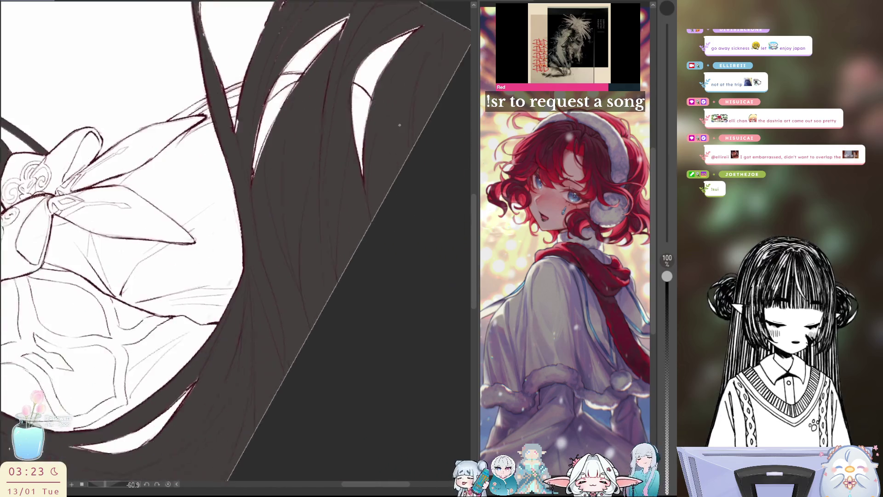
scroll(399, 125, down, 1)
scroll(399, 125, down, 2)
scroll(359, 159, up, 2)
scroll(318, 190, down, 2)
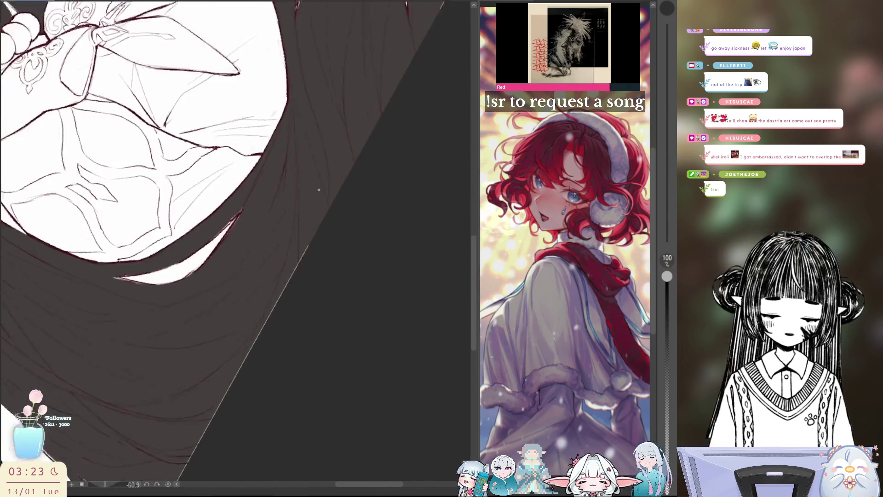
scroll(319, 190, down, 1)
scroll(318, 189, down, 1)
scroll(319, 189, down, 1)
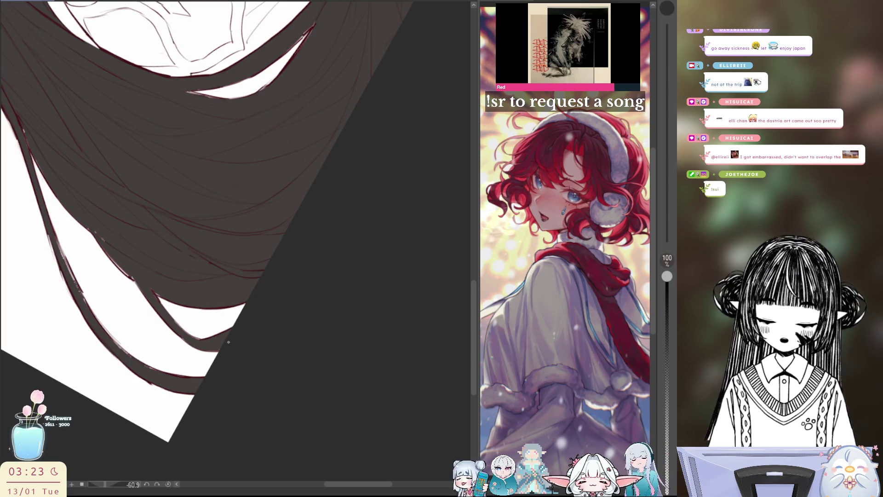
scroll(296, 300, up, 3)
scroll(286, 308, up, 3)
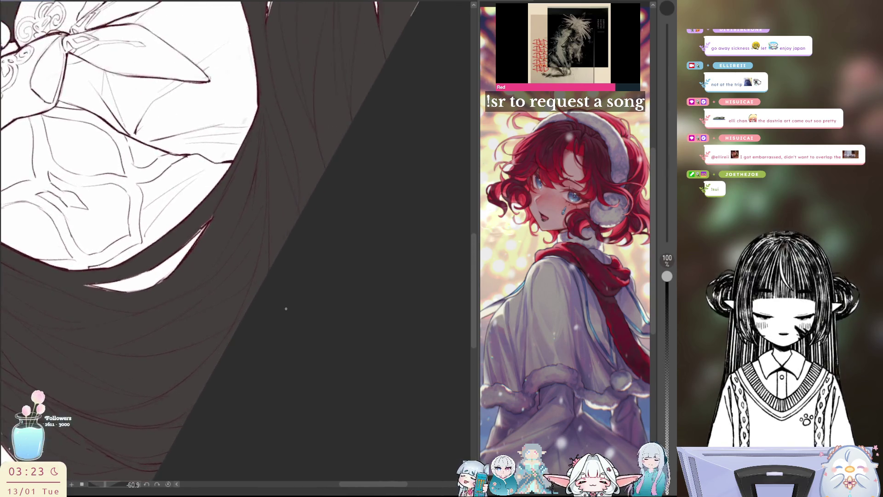
scroll(286, 308, up, 3)
scroll(309, 222, up, 3)
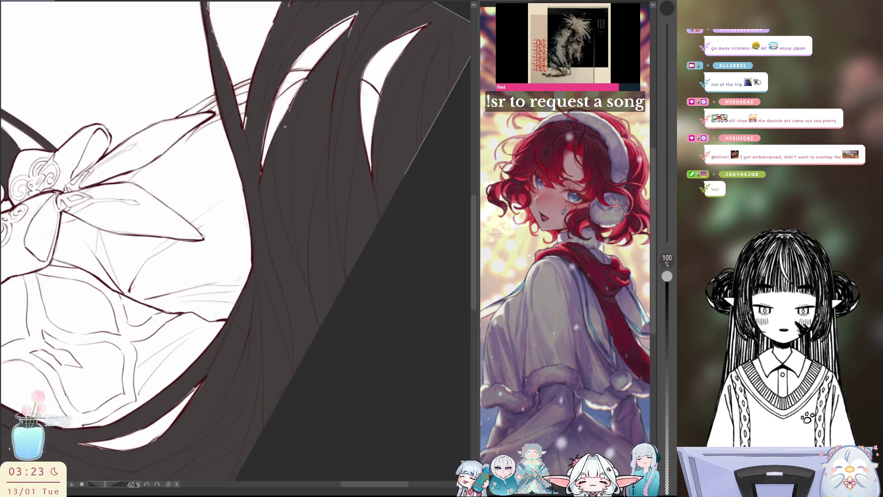
scroll(236, 241, up, 3)
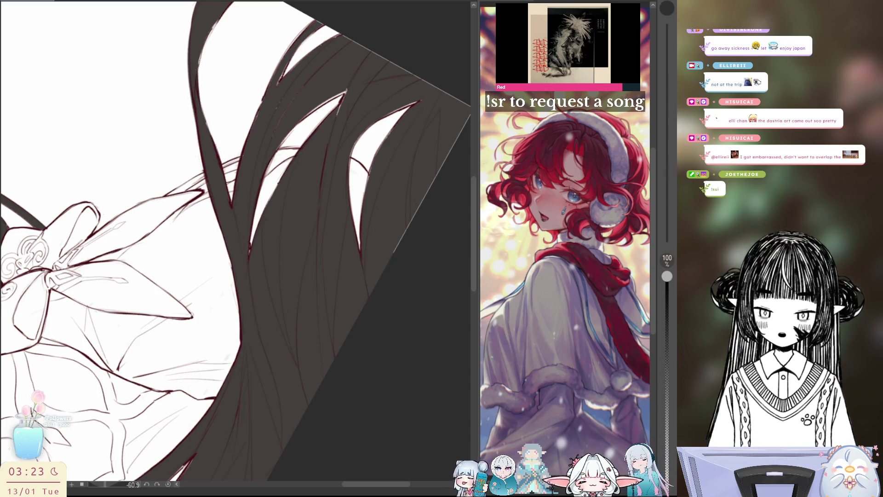
scroll(235, 242, up, 4)
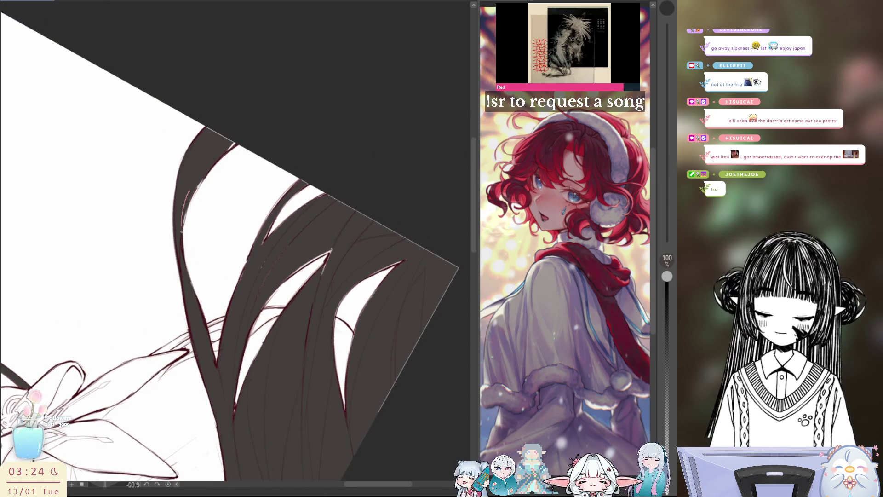
Paint dark grey over the white gaps between the hair strands below the armour
mouse_move(184, 233)
mouse_down()
mouse_move(220, 151)
mouse_move(187, 242)
mouse_up()
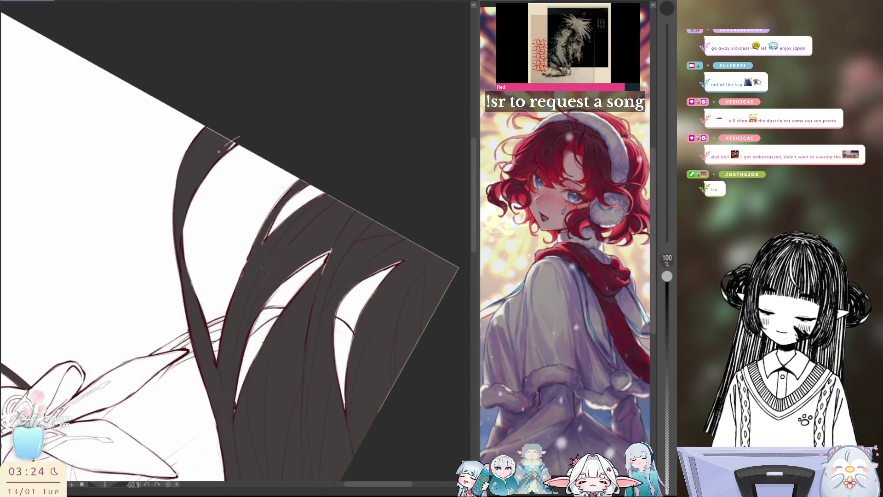
mouse_move(206, 129)
mouse_down()
mouse_move(234, 146)
mouse_move(239, 130)
mouse_up()
drag(289, 190, 266, 228)
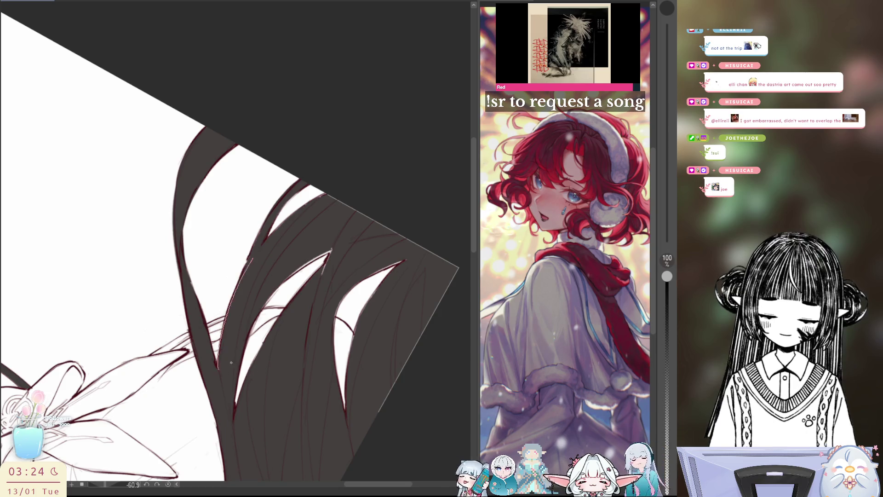
drag(341, 234, 249, 332)
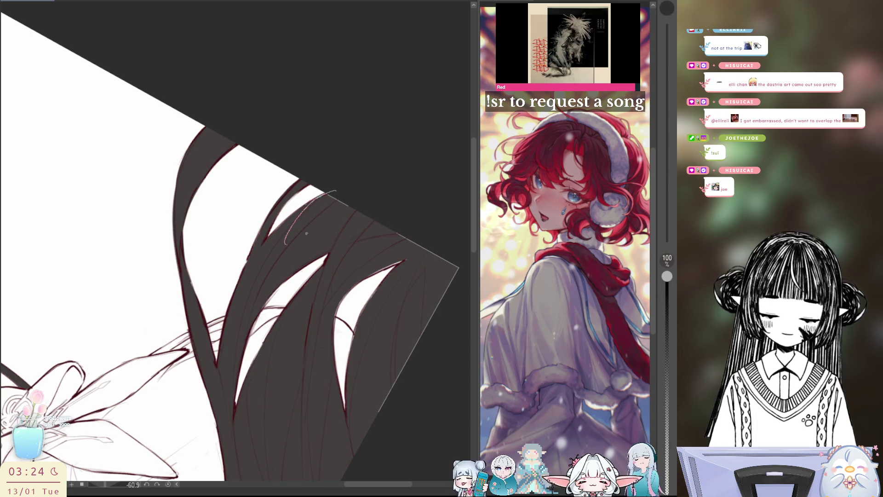
drag(420, 191, 366, 124)
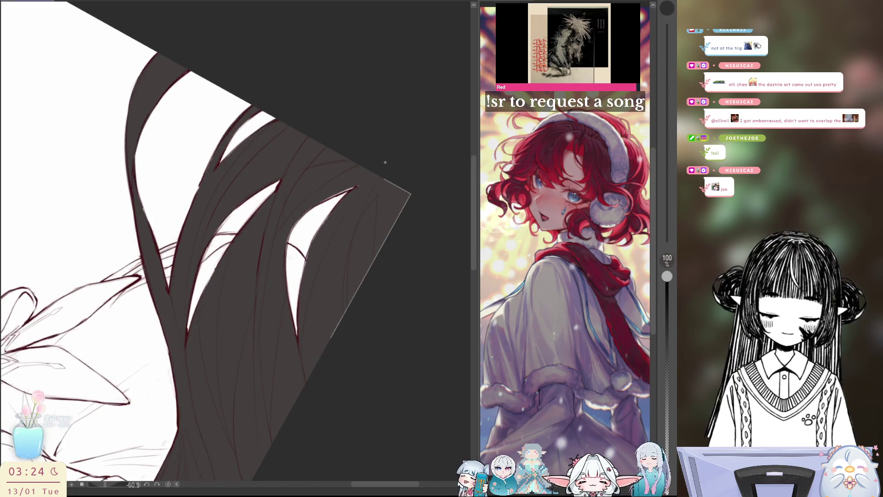
Fill the right, upper and left edges of the remaining white hair gap dark
drag(378, 216, 318, 257)
drag(356, 188, 275, 264)
mouse_move(284, 300)
mouse_down()
mouse_move(301, 212)
mouse_move(283, 259)
mouse_up()
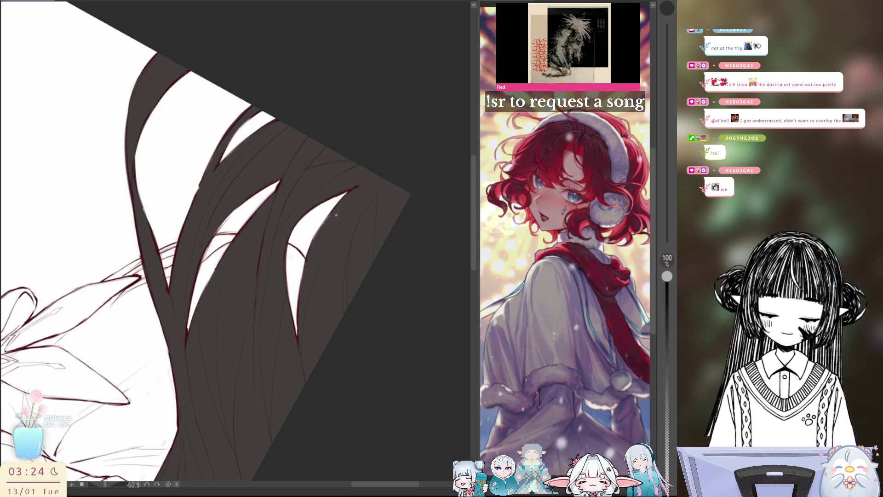
drag(345, 227, 382, 175)
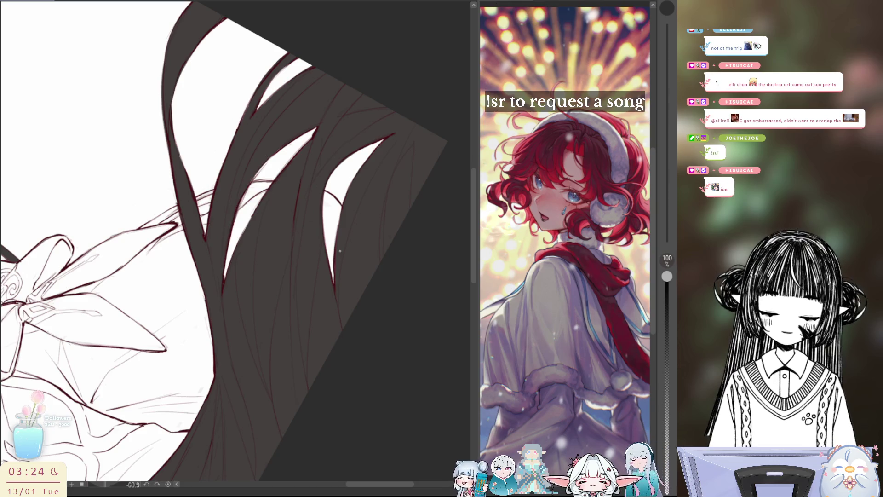
drag(340, 251, 240, 283)
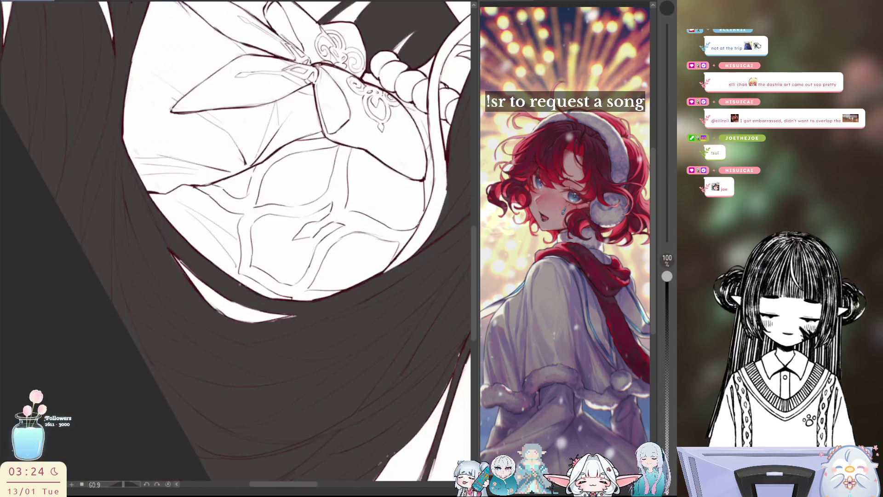
Draw strand lines along the lower hair edge, mirroring the view to check them
drag(172, 272, 199, 297)
drag(168, 243, 195, 275)
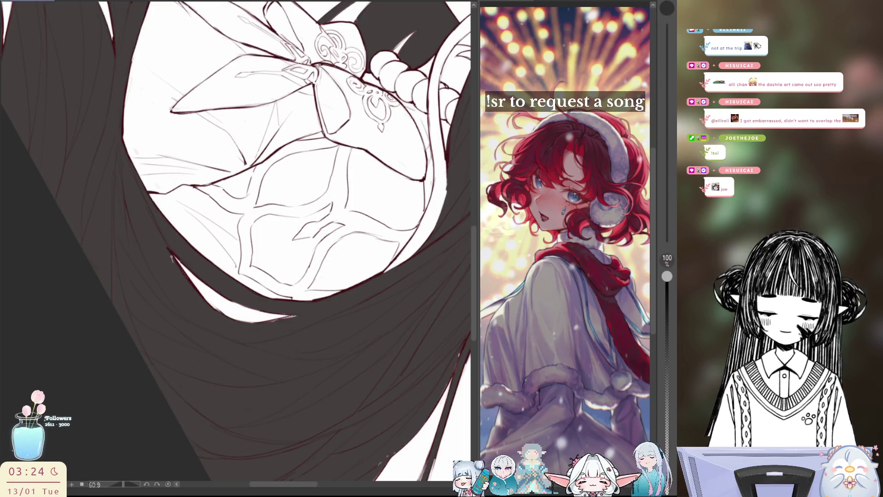
key(h)
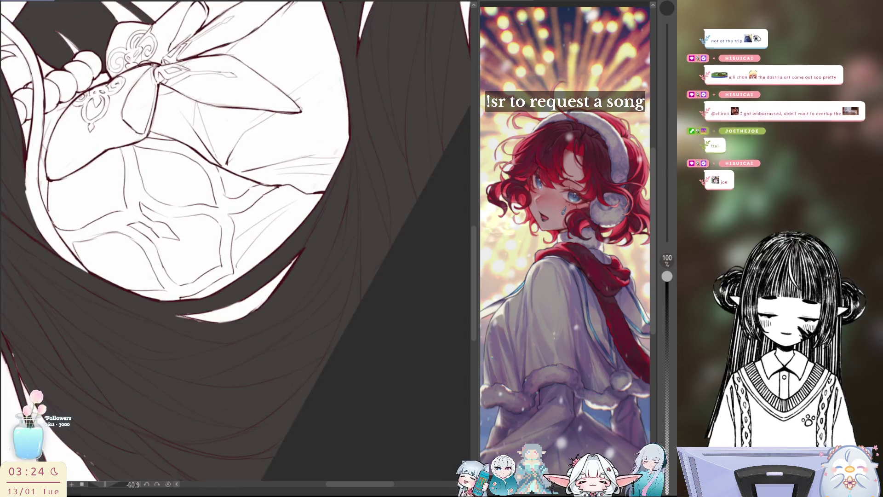
scroll(235, 241, down, 3)
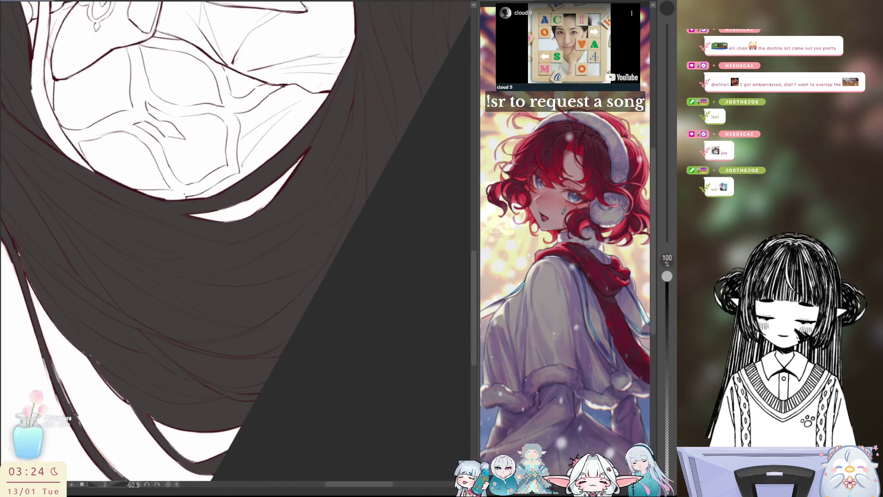
drag(83, 353, 109, 371)
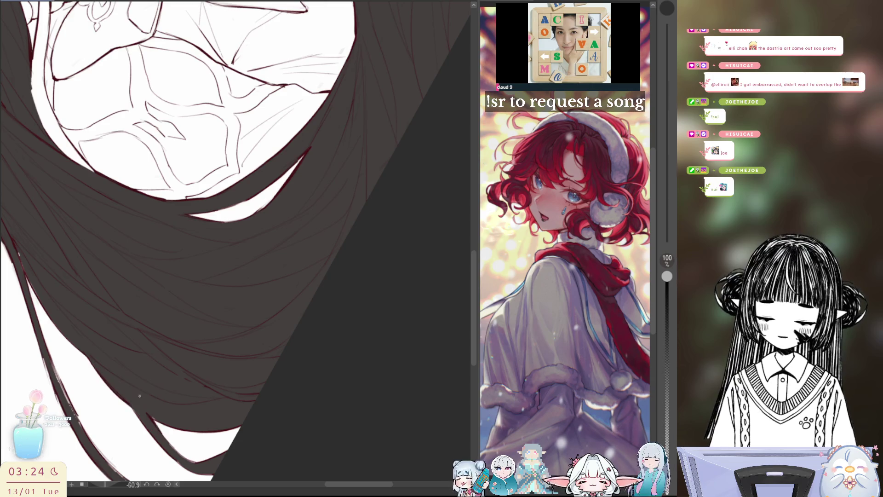
scroll(141, 411, down, 2)
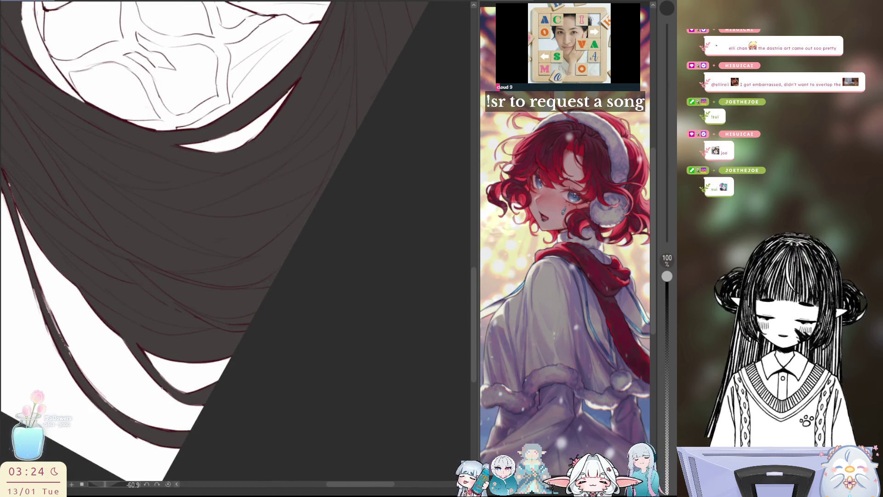
mouse_move(183, 392)
mouse_down()
mouse_move(173, 385)
mouse_move(296, 384)
mouse_up()
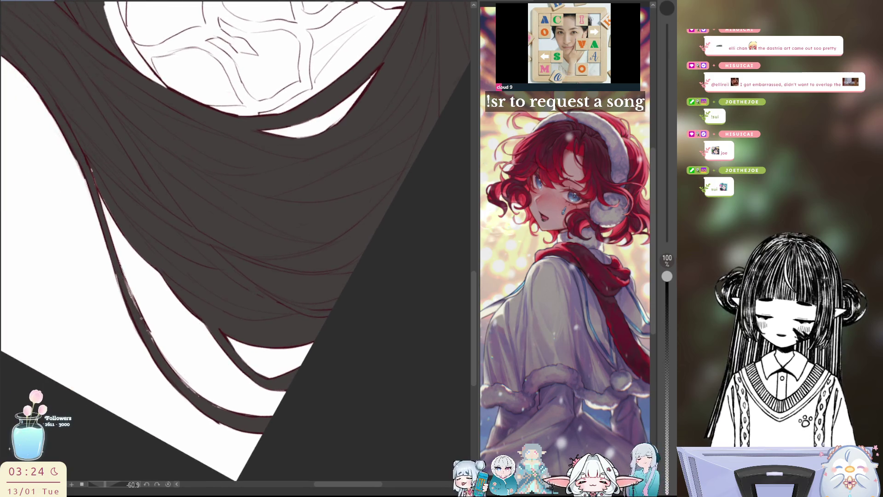
mouse_move(119, 262)
mouse_down()
mouse_move(159, 359)
mouse_move(238, 414)
mouse_up()
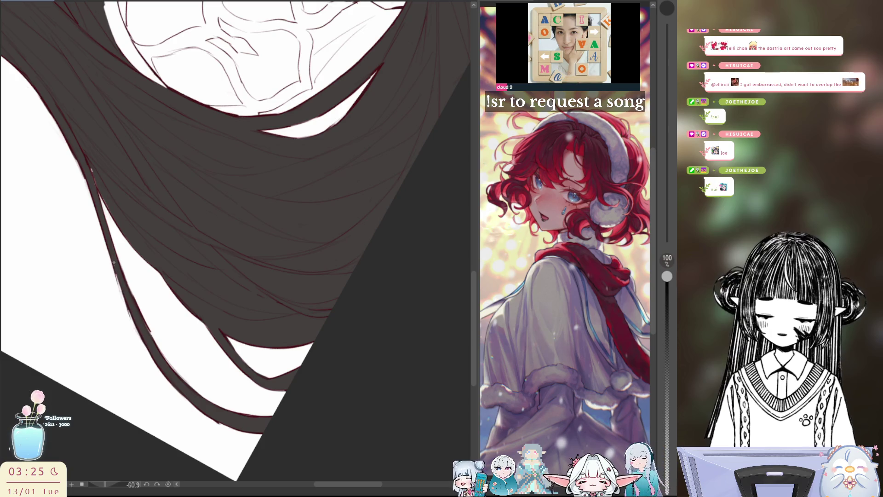
Darken the lower-left hair strand and its bottom edge, redoing one stroke
drag(173, 382, 113, 259)
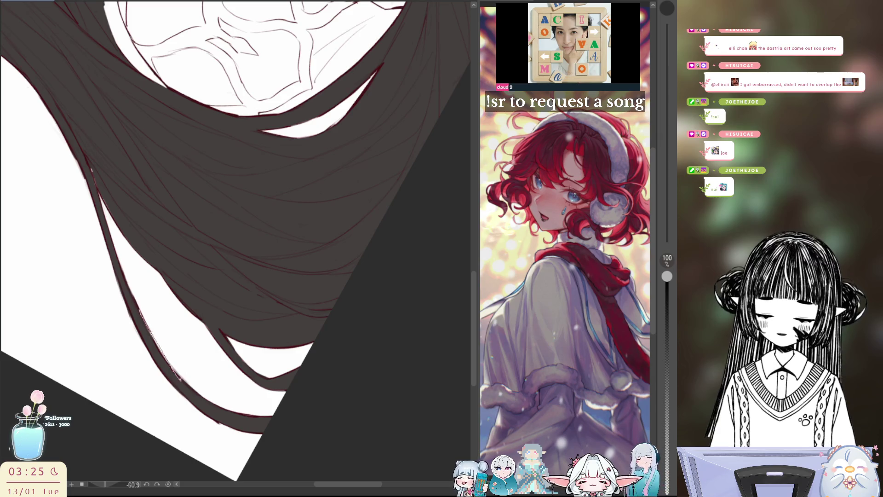
drag(207, 406, 146, 315)
key(ctrl+z)
drag(195, 393, 142, 314)
drag(265, 419, 226, 414)
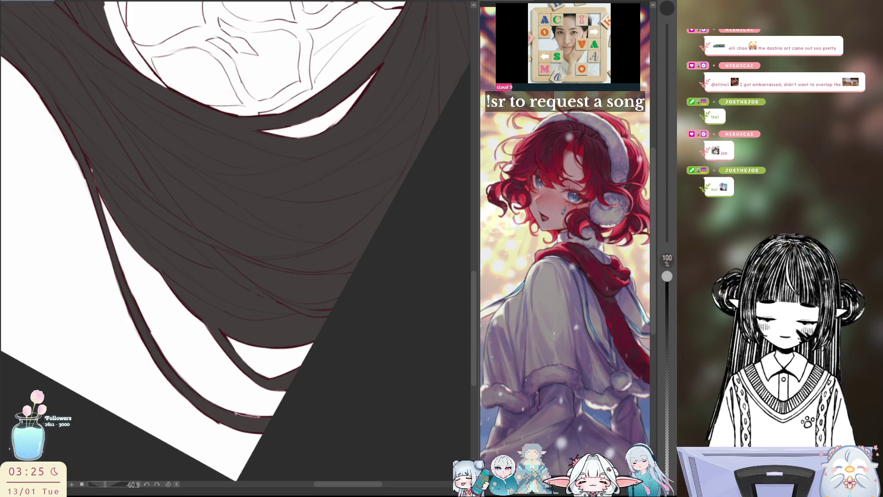
scroll(140, 223, up, 1)
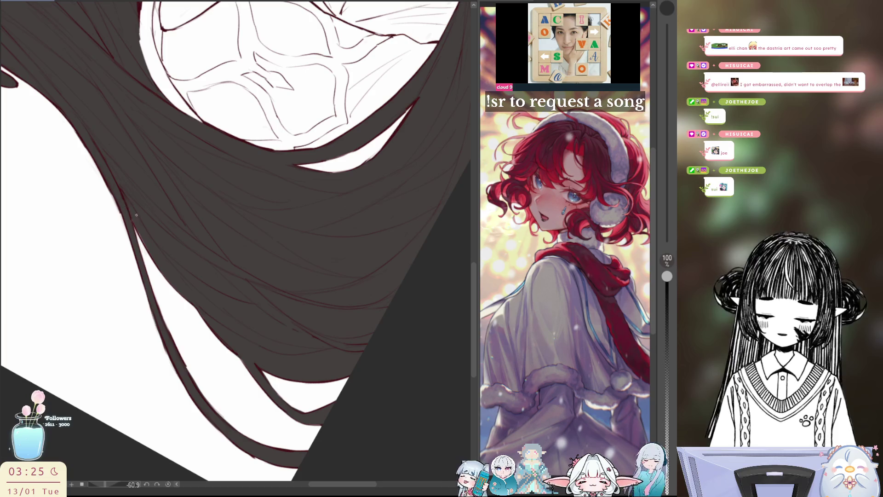
drag(170, 180, 209, 265)
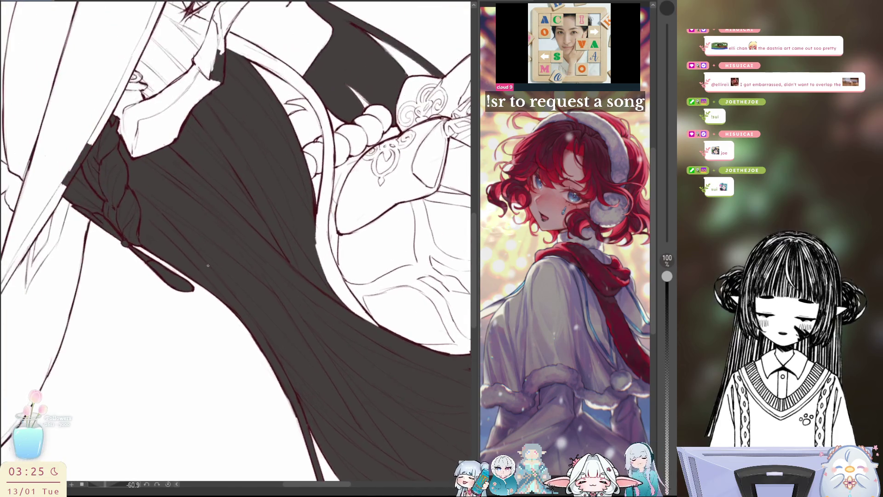
Erase the stray dark fill from one strand and extend the fill beside the hat brim
drag(103, 231, 192, 297)
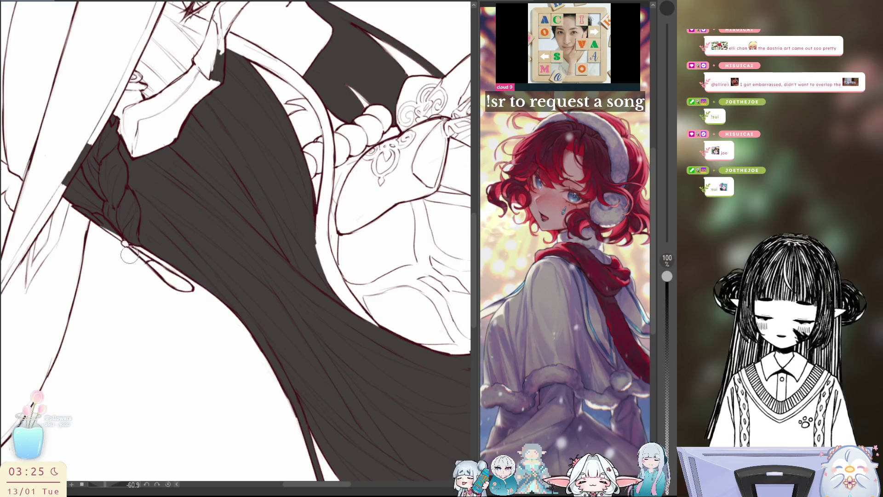
key(h)
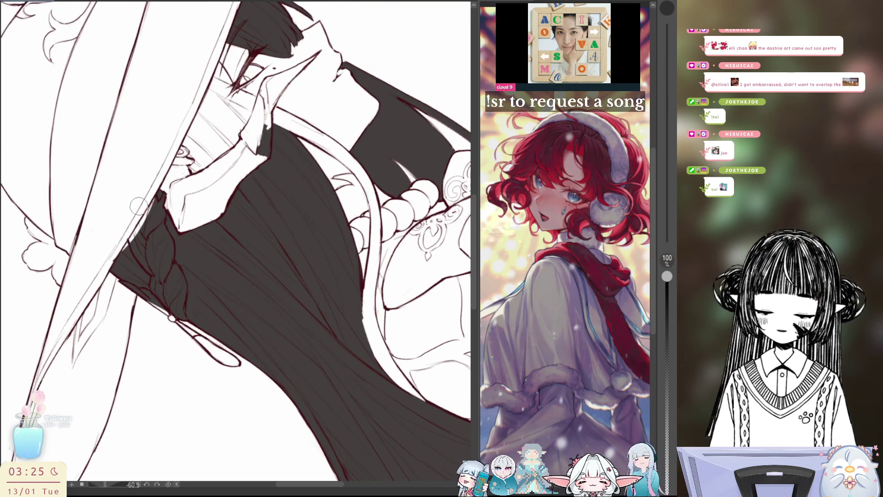
mouse_move(314, 193)
mouse_down()
mouse_move(356, 252)
mouse_move(349, 245)
mouse_up()
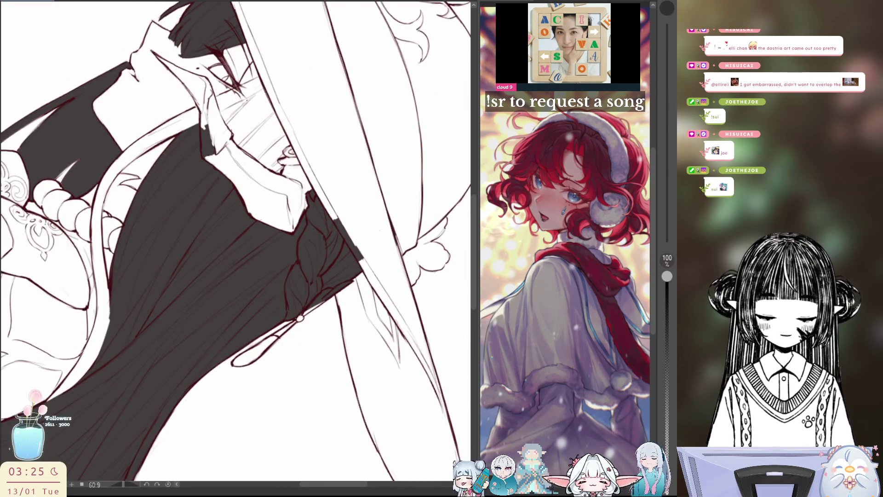
Paint the hair beside the hat brim and behind the head dark grey, then reset the view upright
drag(241, 83, 321, 215)
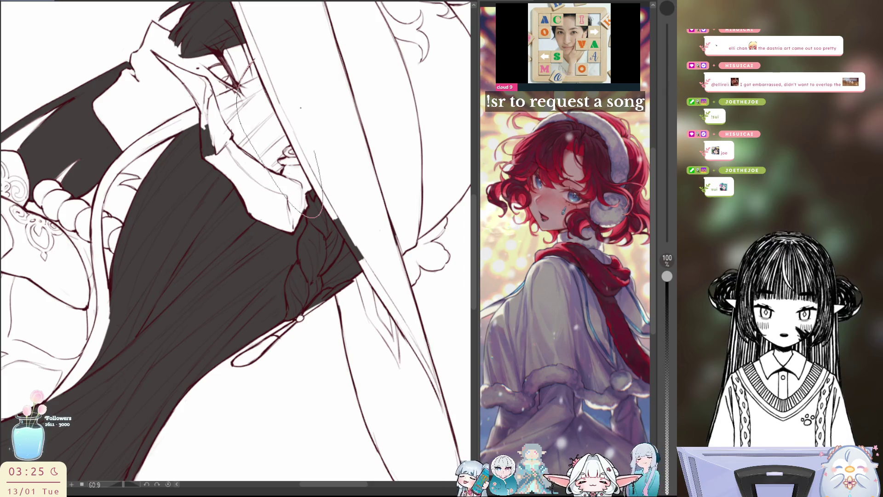
drag(241, 62, 321, 207)
drag(311, 132, 346, 228)
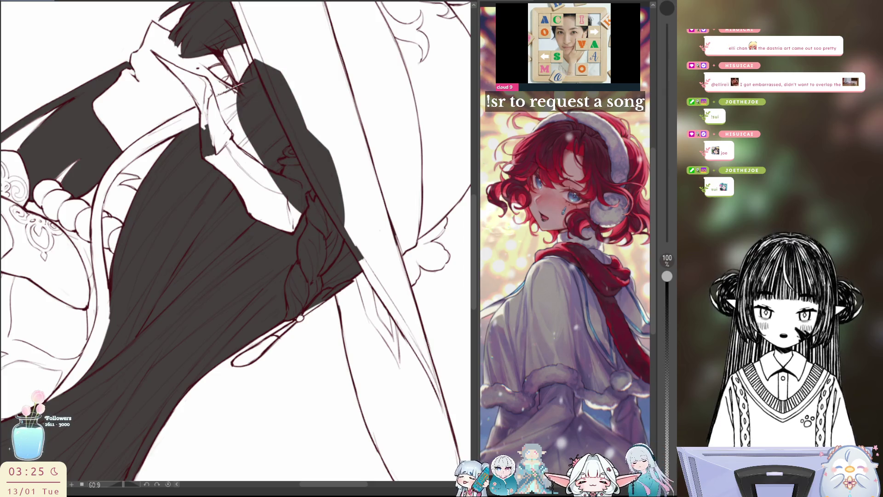
drag(207, 90, 294, 193)
drag(249, 131, 297, 242)
drag(340, 183, 354, 204)
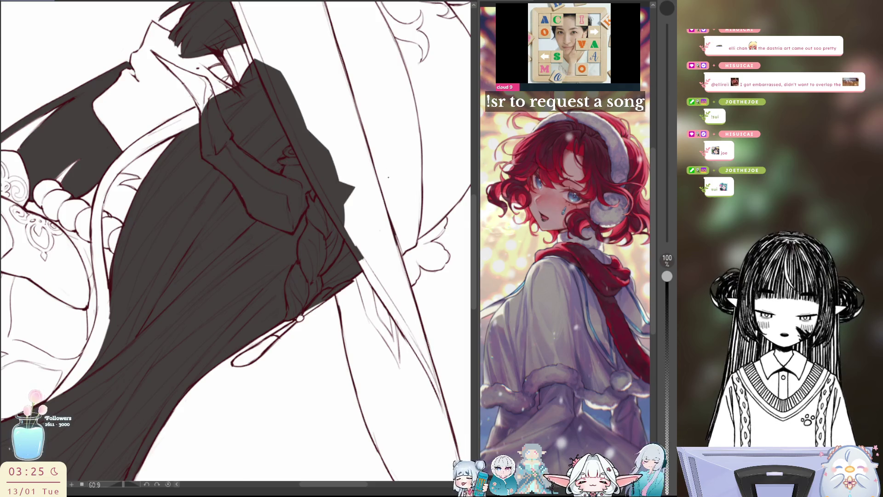
key(Delete)
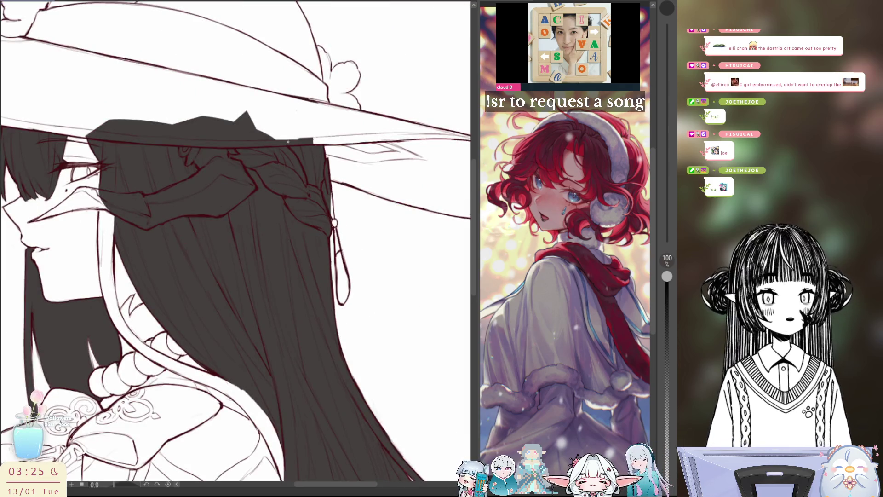
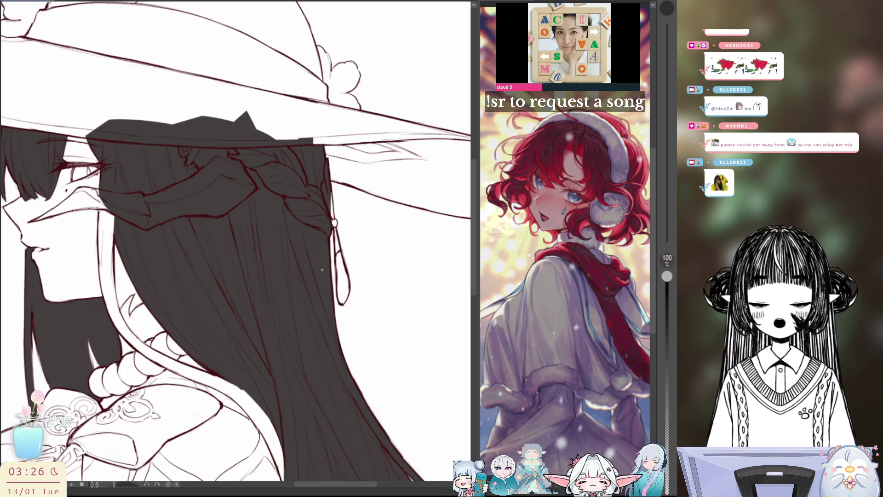
Brush dark fill over the white gaps in the hair beside the girl's face
drag(321, 268, 404, 254)
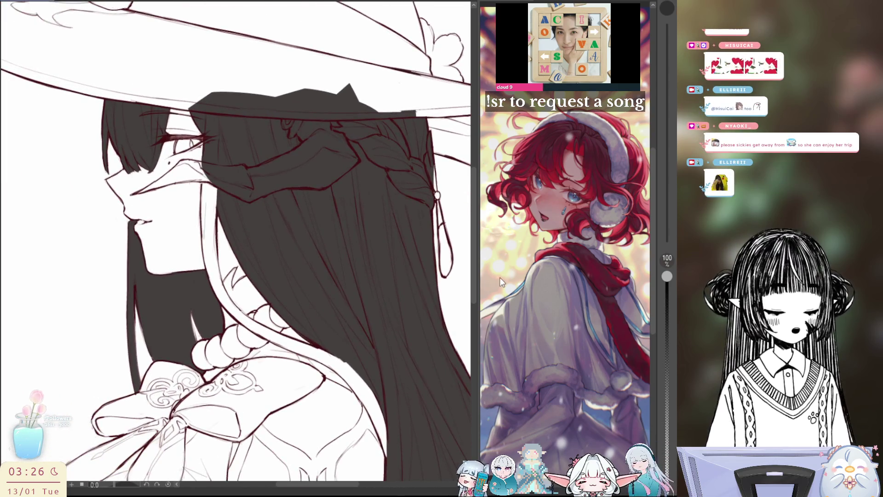
drag(209, 238, 211, 160)
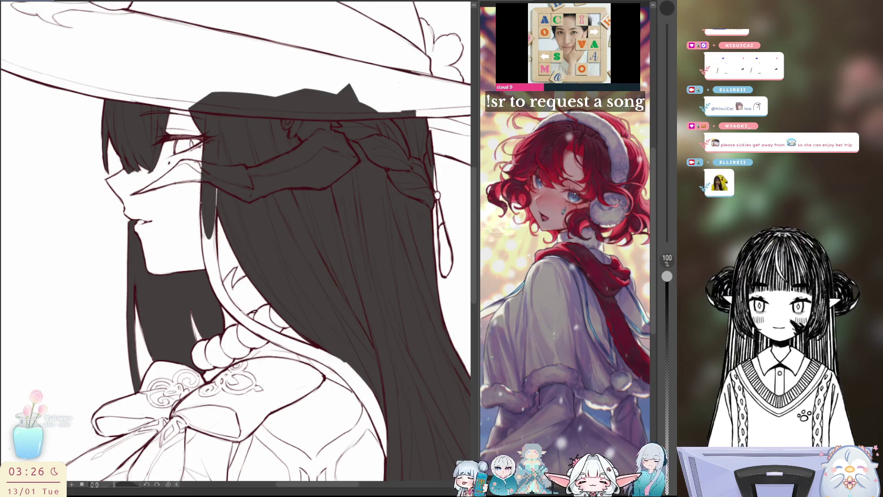
mouse_move(207, 262)
mouse_down()
mouse_move(217, 184)
mouse_move(206, 143)
mouse_up()
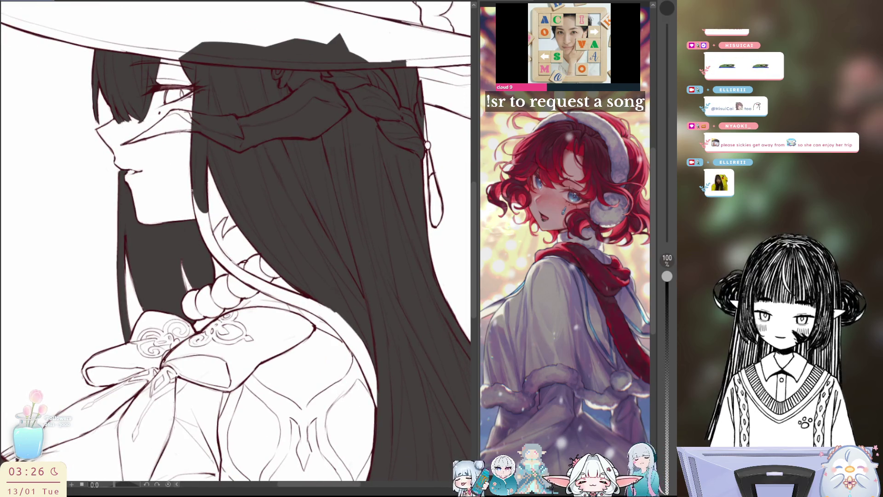
drag(208, 252, 199, 202)
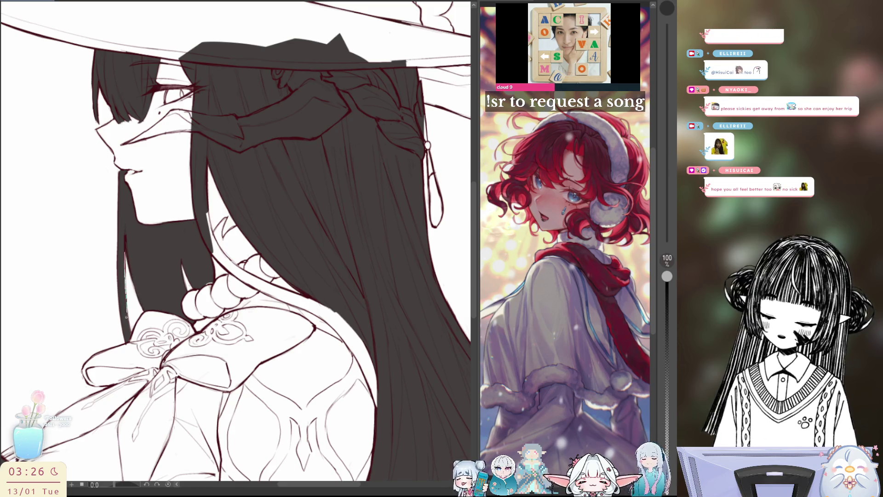
Fill along the hair's left edge and darken the short line near the lip
drag(125, 254, 127, 316)
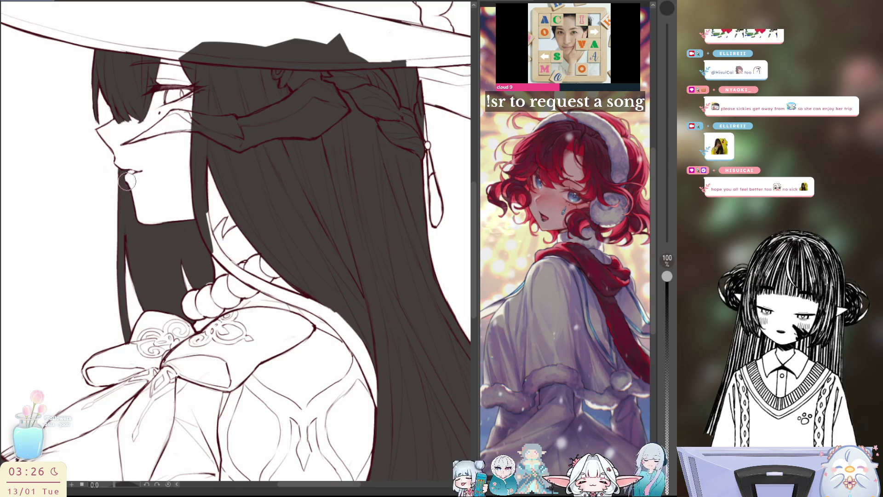
drag(123, 169, 136, 170)
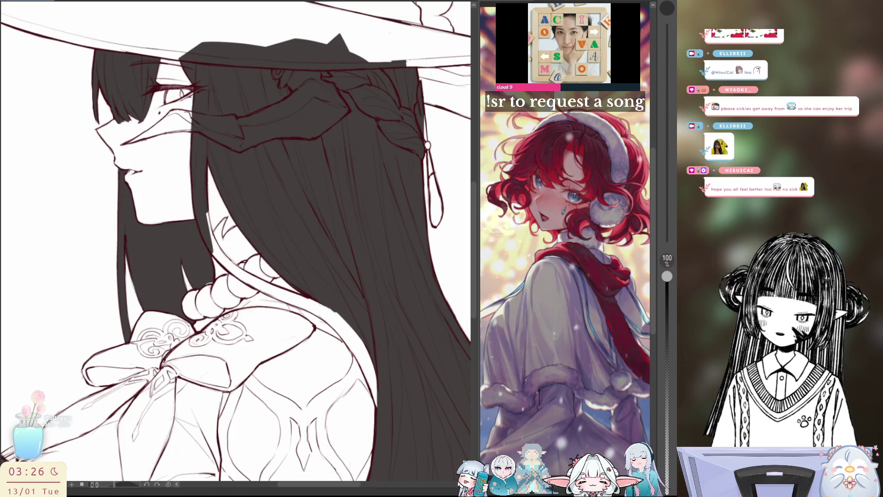
scroll(238, 241, down, 2)
scroll(238, 242, up, 4)
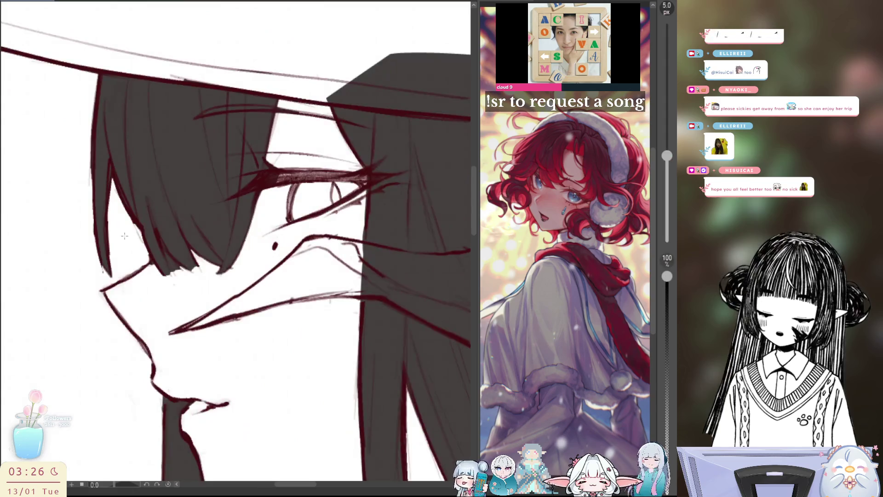
scroll(126, 303, up, 1)
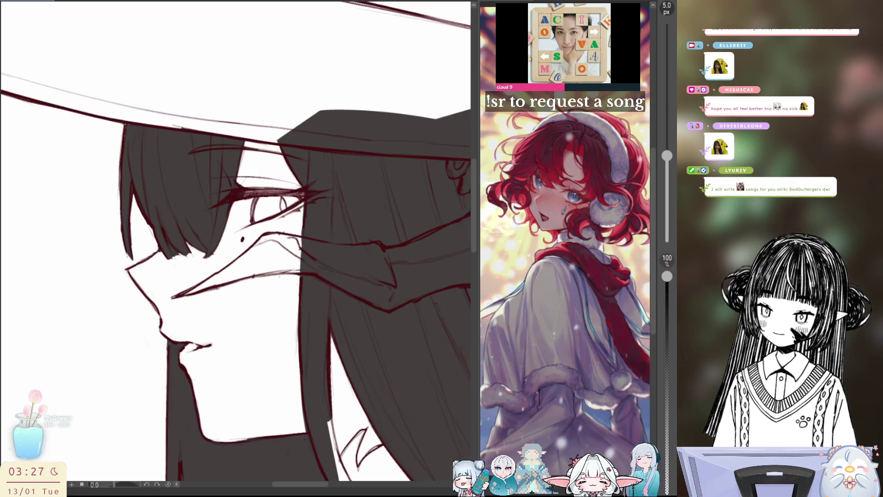
Enlarge the brush from 5 px to 10 px with the bracket shortcut
key(bracketright)
key(bracketright)
key(bracketright)
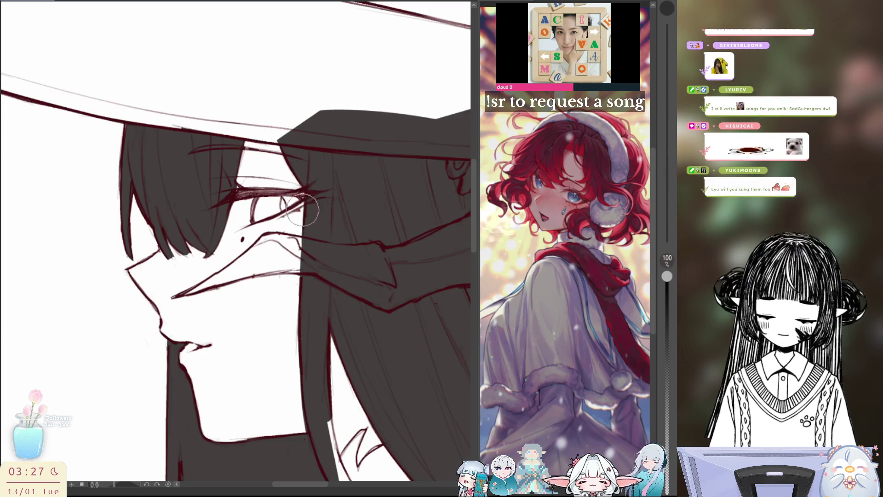
scroll(303, 276, down, 5)
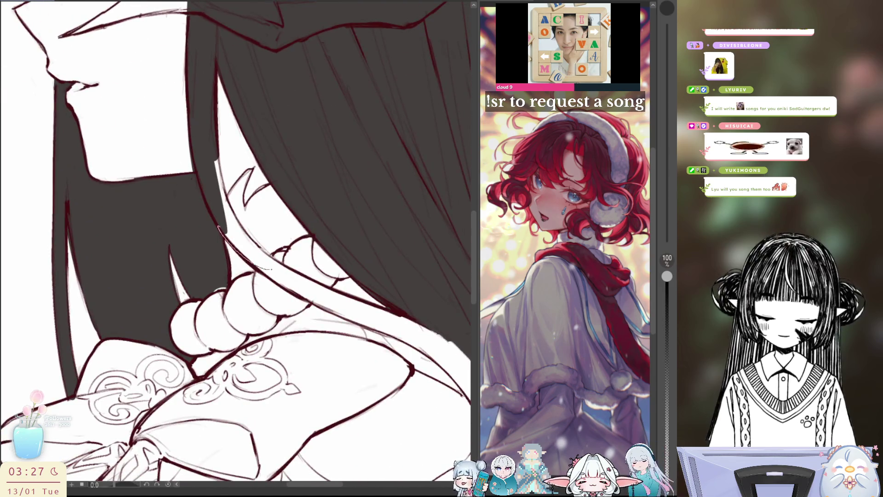
Paint dark hair down over the neck and along the hair edge, undoing one stray stroke
drag(220, 149, 269, 266)
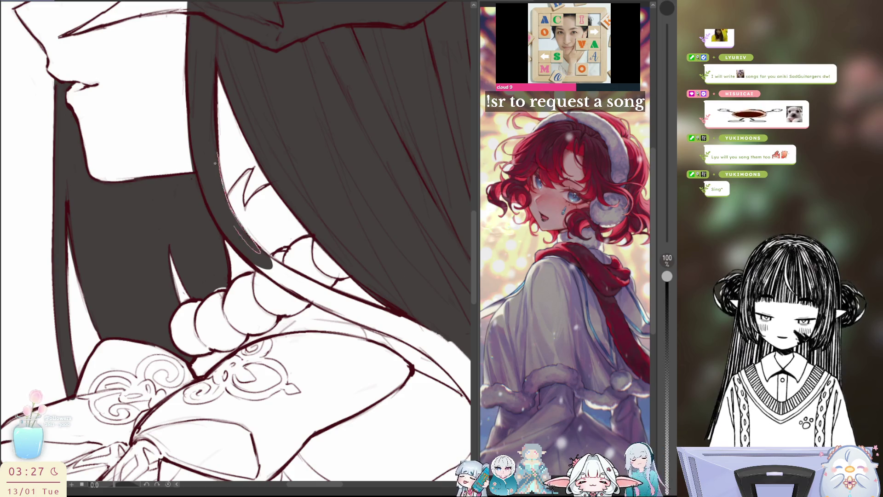
scroll(324, 260, up, 3)
scroll(325, 261, down, 2)
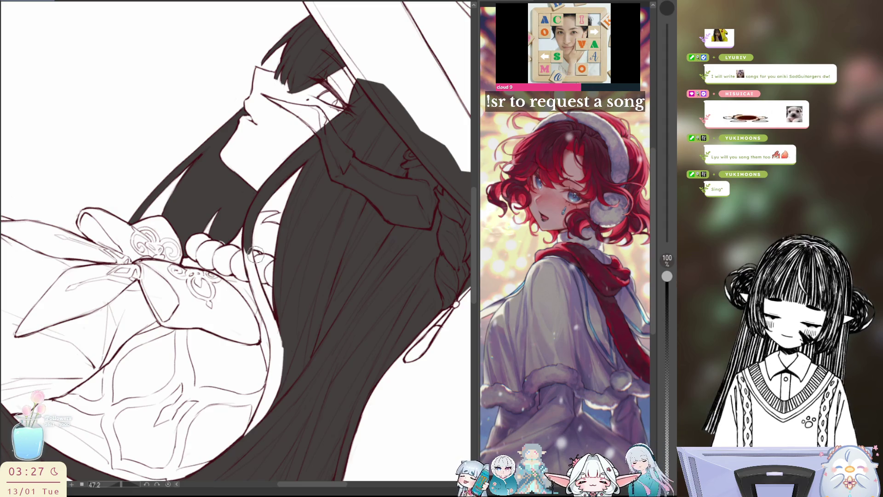
mouse_move(252, 276)
mouse_down()
mouse_move(239, 210)
mouse_move(263, 257)
mouse_up()
drag(238, 207, 265, 272)
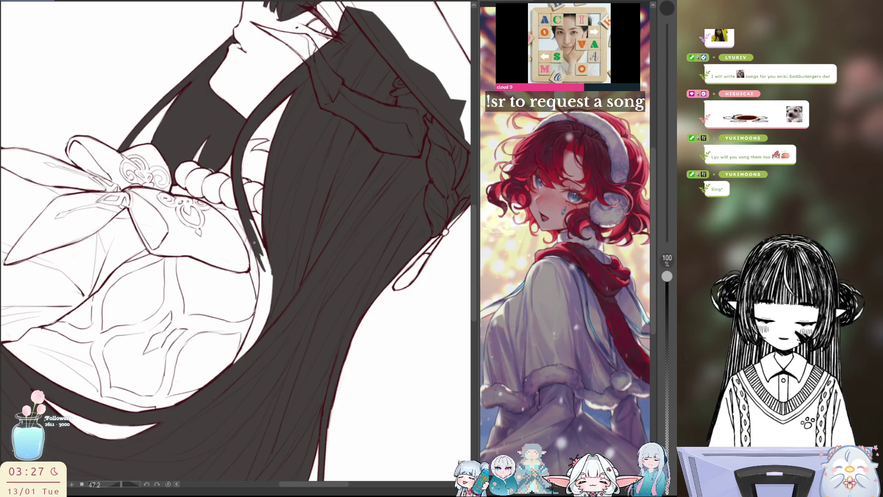
key(ctrl+z)
drag(246, 210, 265, 276)
Pan across the lower body, head and chest bow, then fit the whole figure in the window
drag(414, 235, 385, 116)
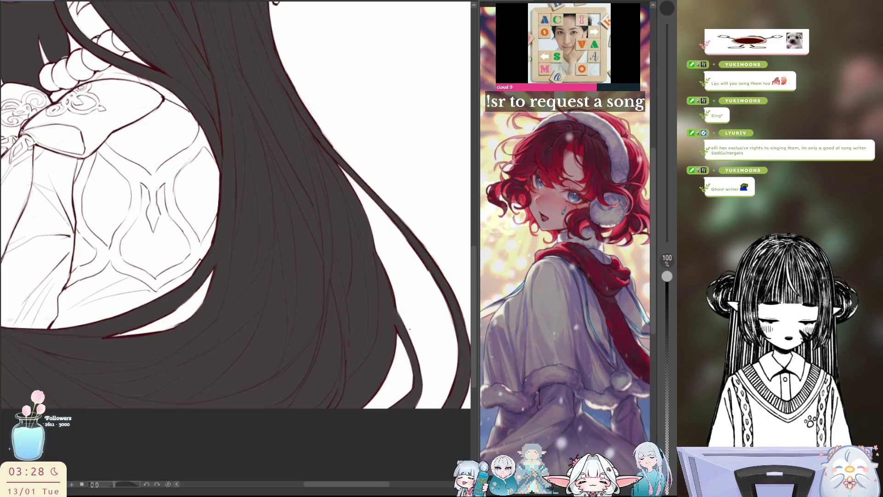
drag(345, 104, 430, 358)
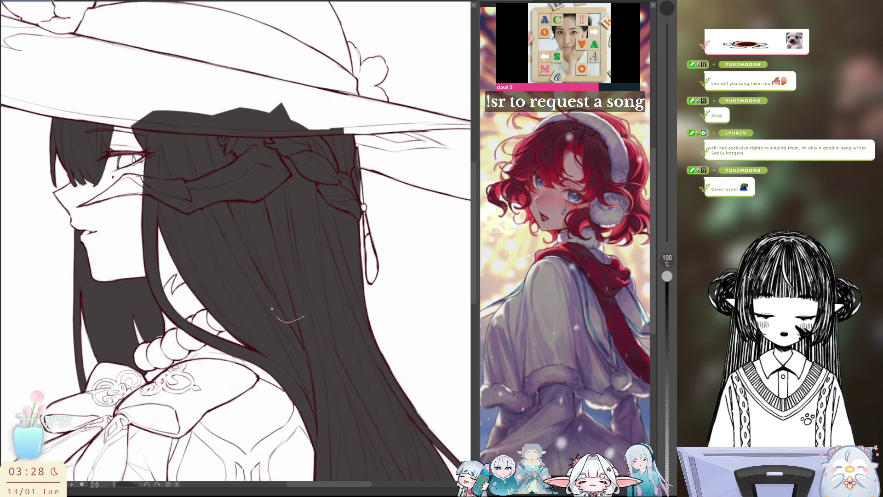
drag(272, 308, 410, 42)
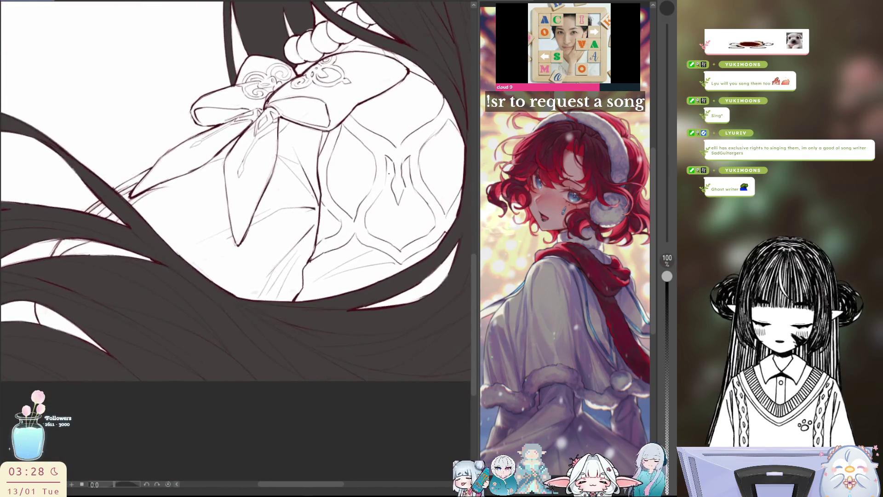
key(ctrl+0)
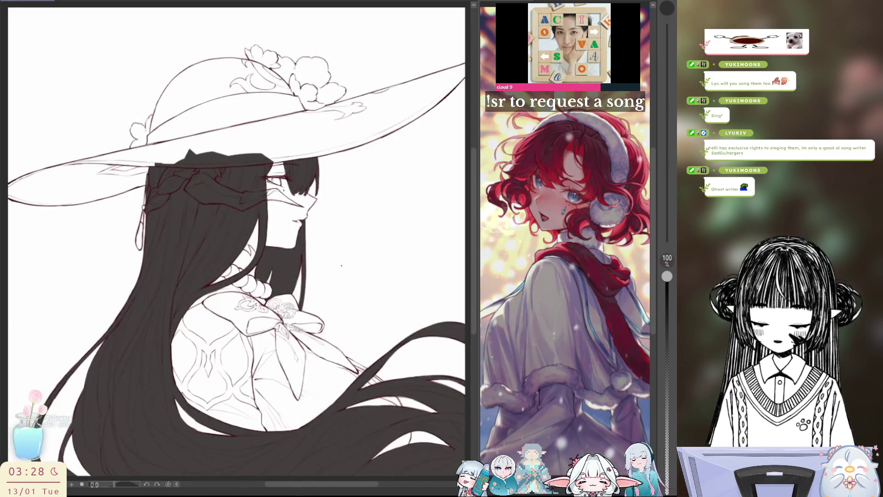
scroll(227, 283, up, 5)
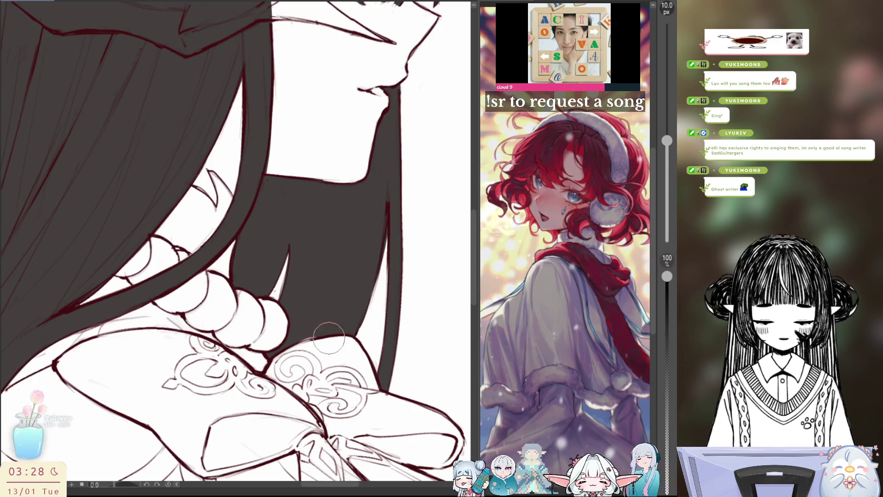
Mirror the view to check the drawing and fit the whole figure in the window
key(m)
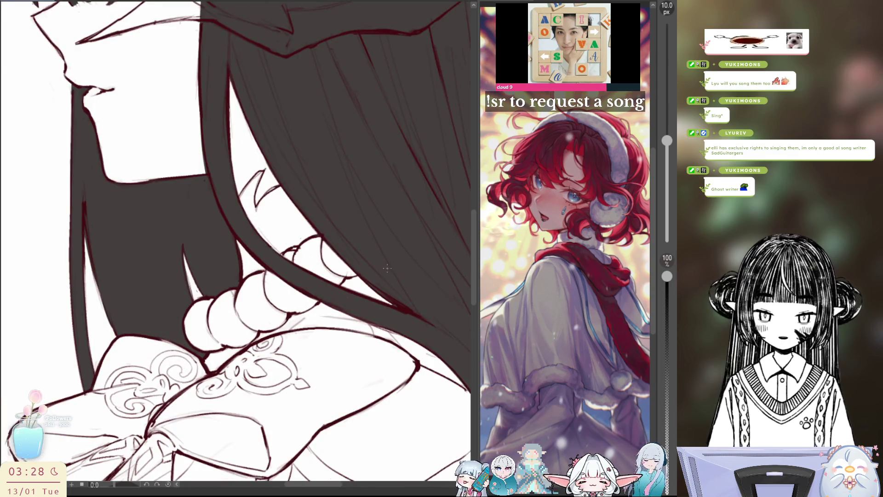
key(ctrl+0)
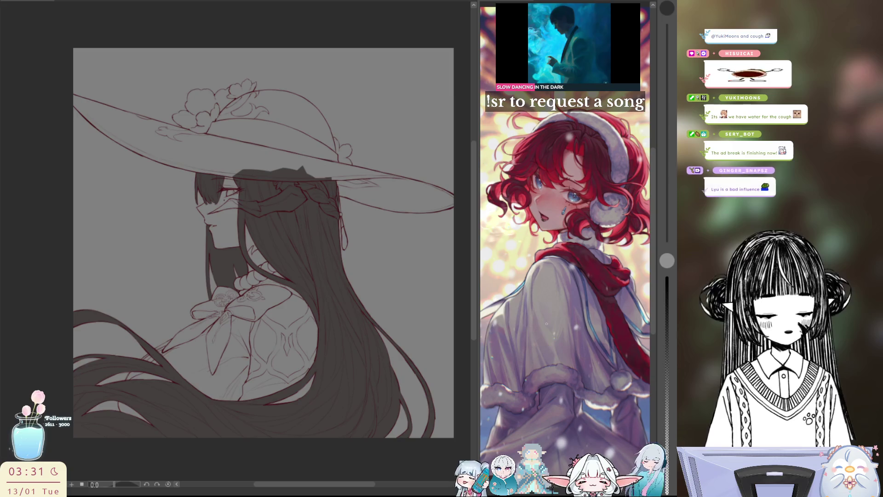
Load a selection covering the girl's figure and hat from the flats layer
drag(380, 377, 374, 371)
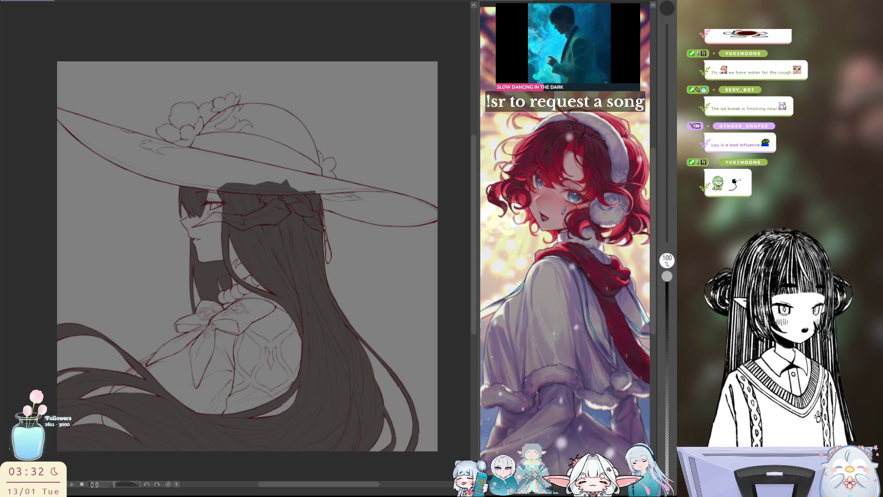
click(262, 290)
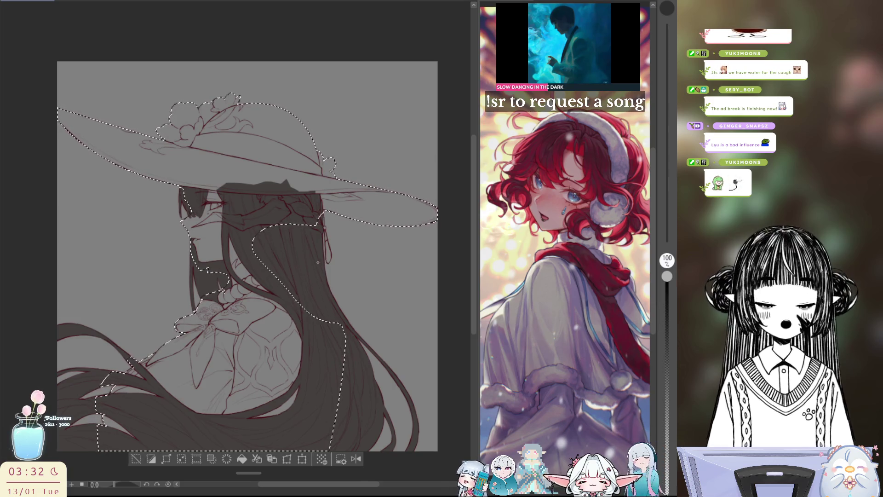
scroll(247, 260, up, 1)
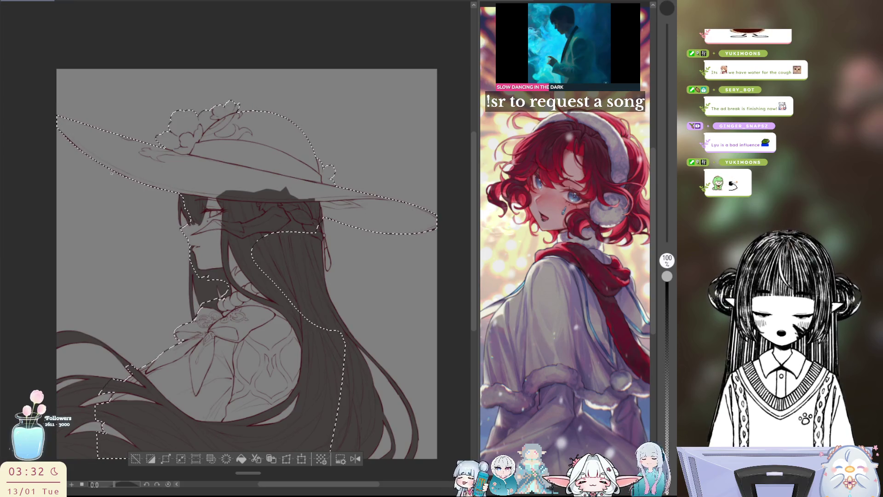
Outline the hat brim's lower edges for a white fill, then undo the first fill attempt
drag(42, 112, 133, 188)
drag(218, 205, 290, 206)
mouse_move(126, 110)
mouse_down()
mouse_move(414, 174)
mouse_move(373, 250)
mouse_move(126, 109)
mouse_up()
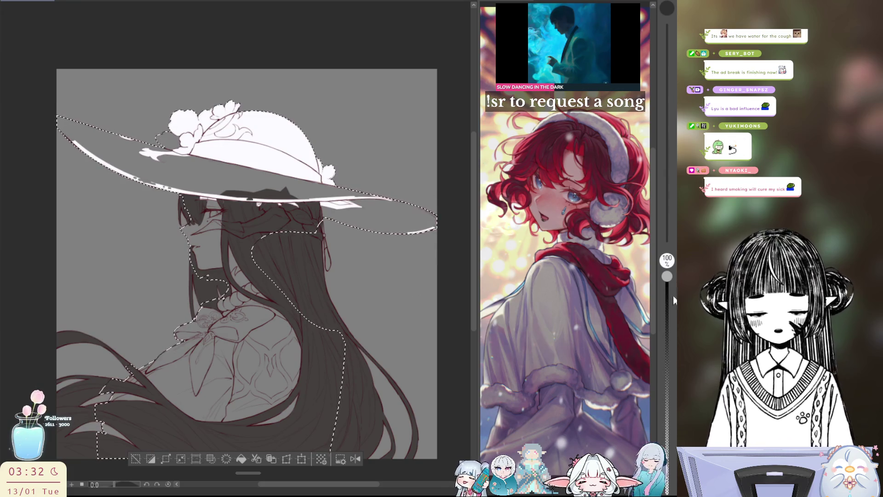
key(ctrl+z)
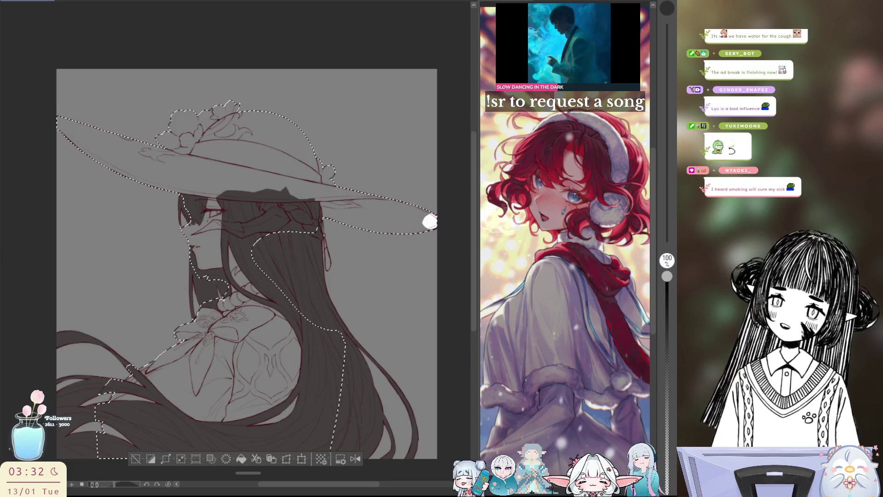
Fill both brim tips and the enclosed hat area with white
click(68, 127)
click(68, 127)
click(428, 221)
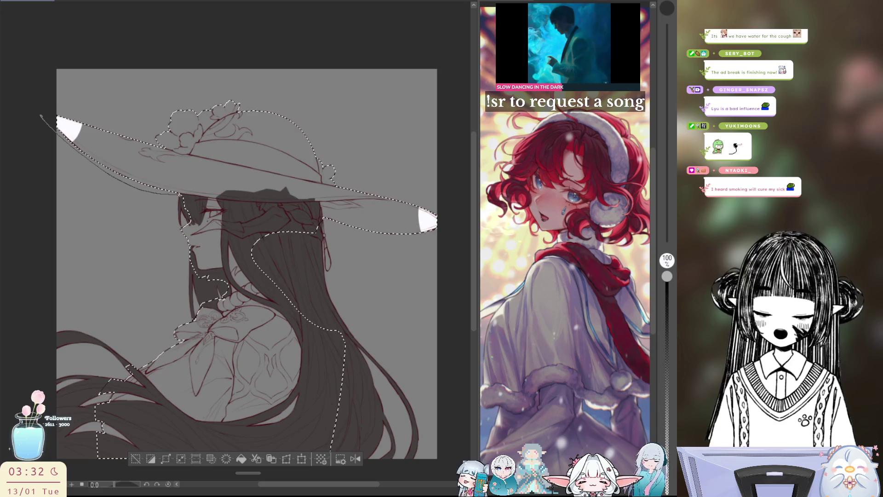
drag(390, 250, 372, 181)
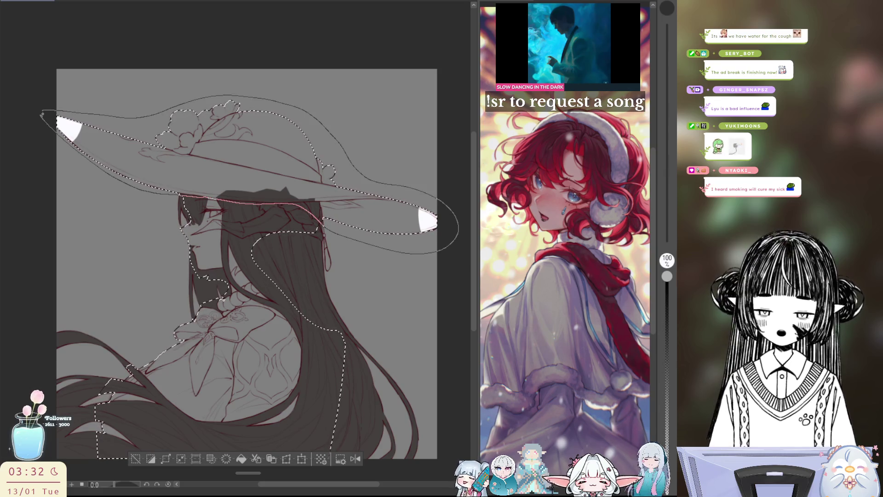
drag(323, 226, 389, 251)
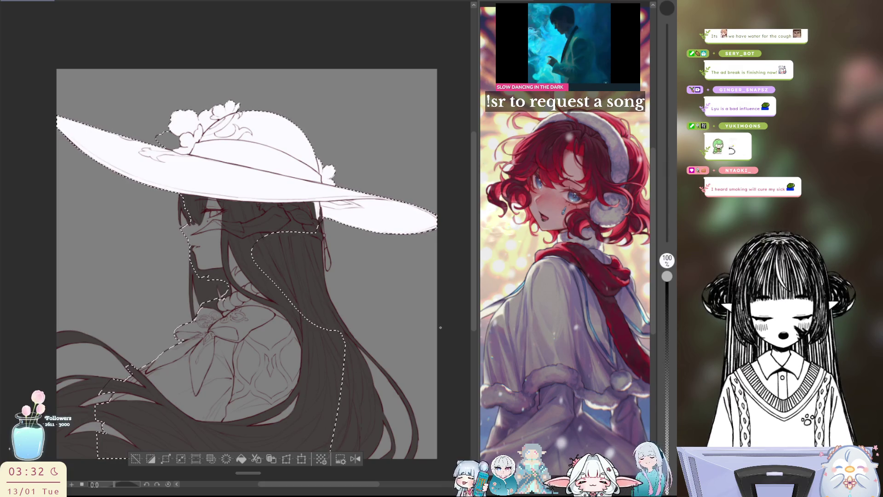
Deselect the figure and rotate the view to check the hat sideways
key(ctrl+d)
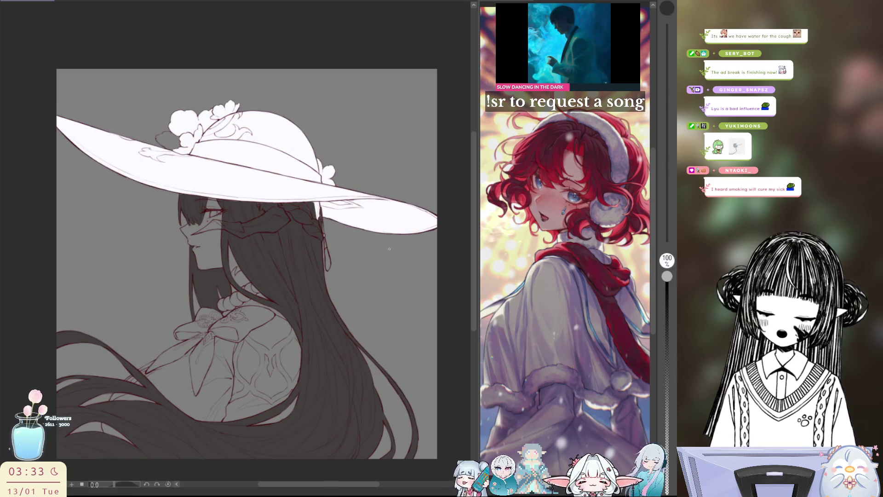
drag(276, 207, 317, 289)
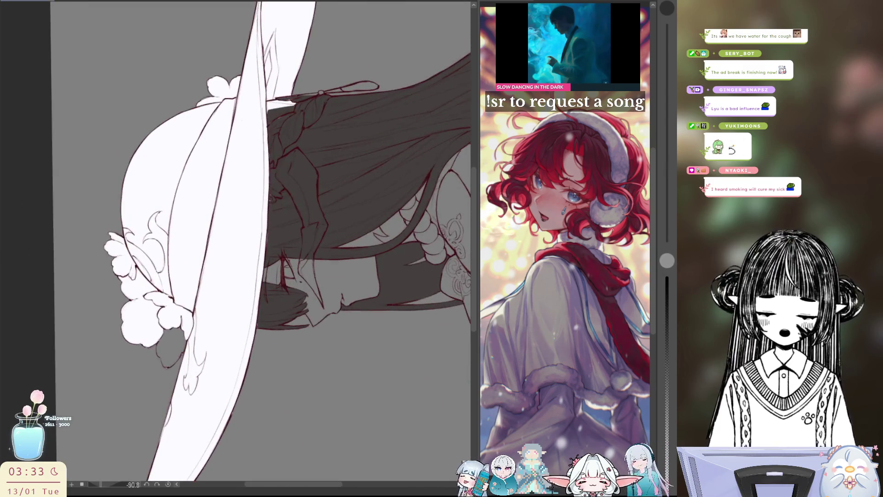
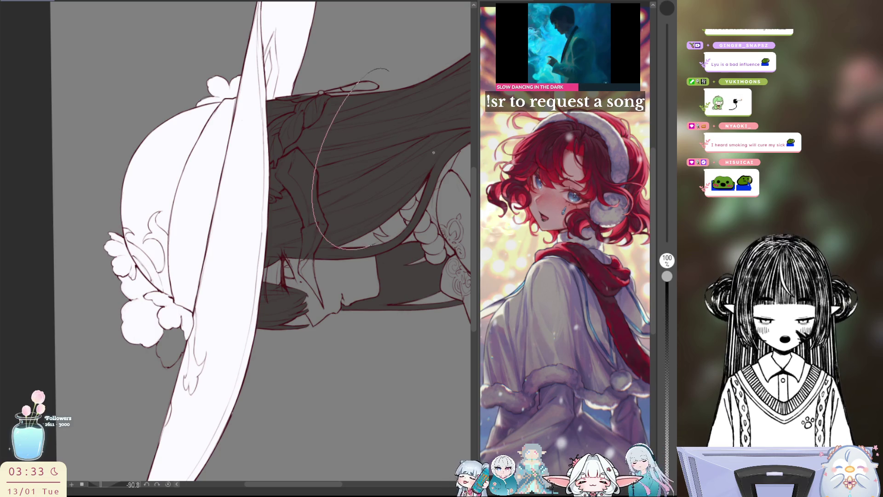
Erase the white fill around the side flowers on the hat, tilting the view to reach them
drag(276, 207, 275, 207)
drag(385, 219, 375, 220)
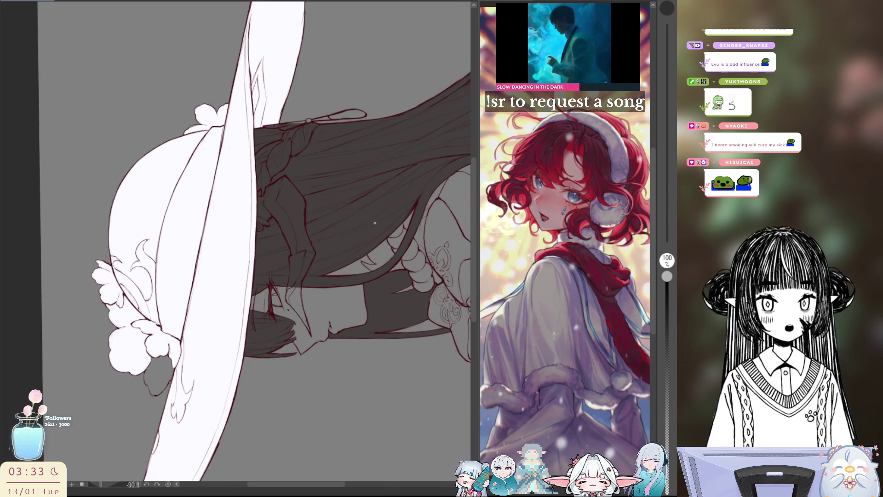
drag(334, 97, 363, 155)
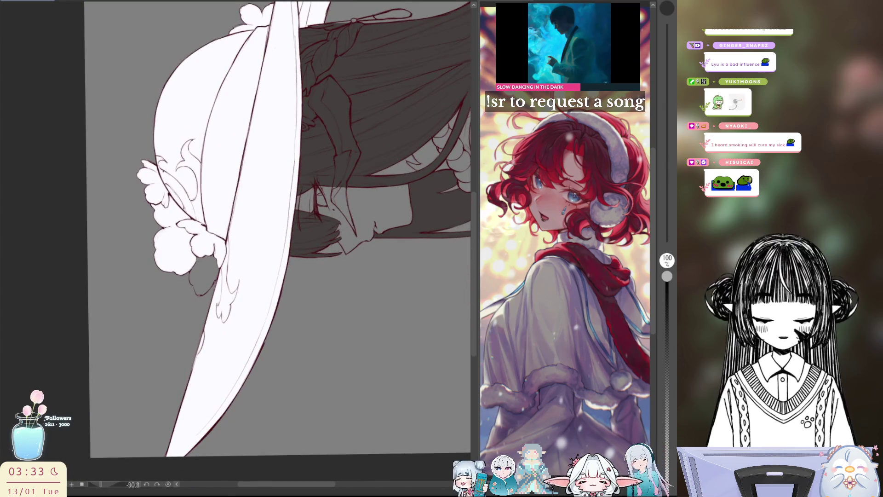
mouse_move(166, 152)
mouse_down()
mouse_move(180, 269)
mouse_move(178, 217)
mouse_up()
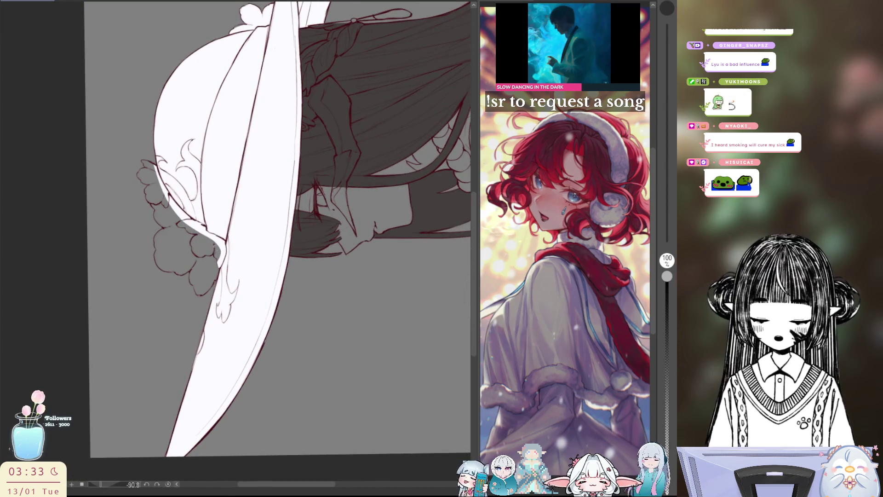
Erase the white fill from the top flower, then bring the canvas back upright
drag(282, 140, 287, 134)
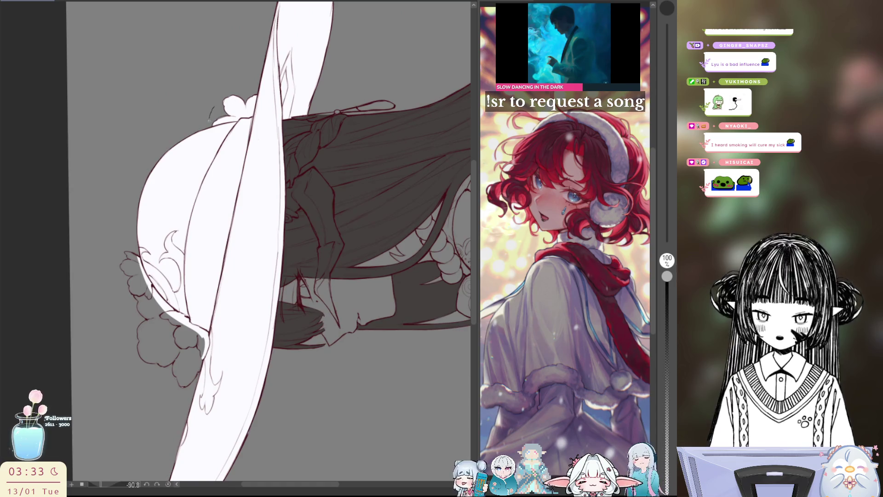
drag(250, 93, 217, 114)
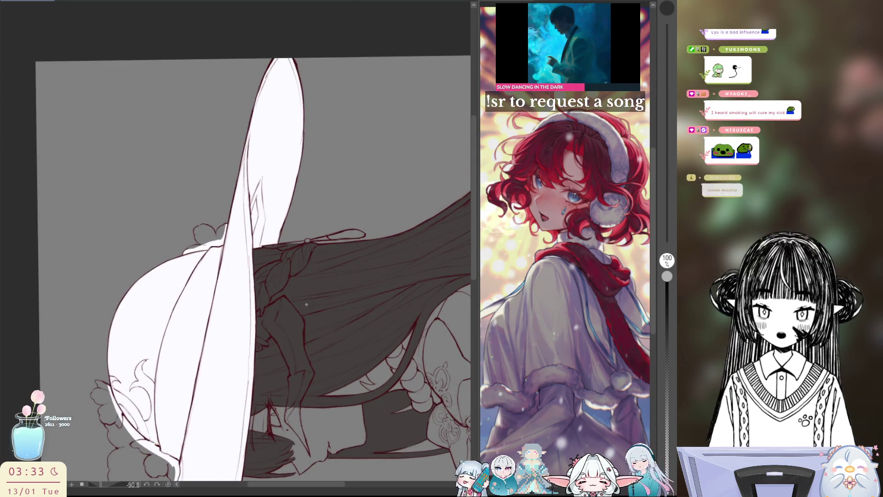
drag(328, 224, 310, 285)
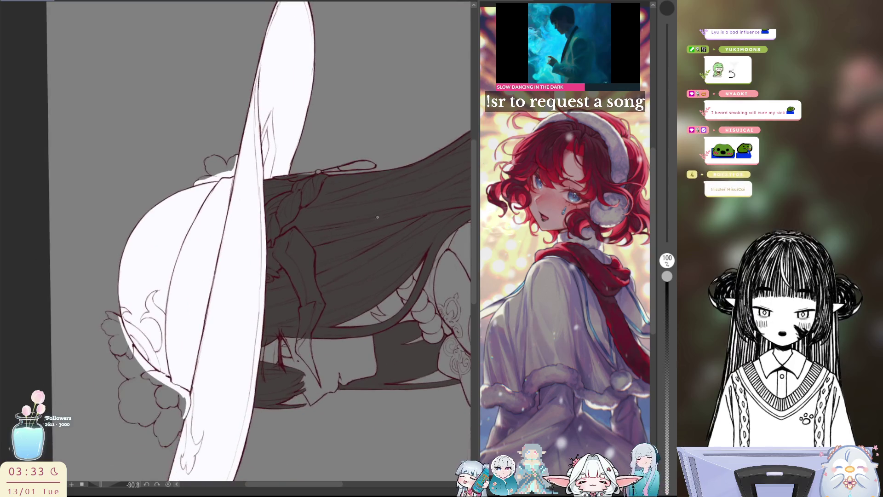
mouse_move(276, 242)
mouse_down()
mouse_move(263, 207)
mouse_move(235, 180)
mouse_up()
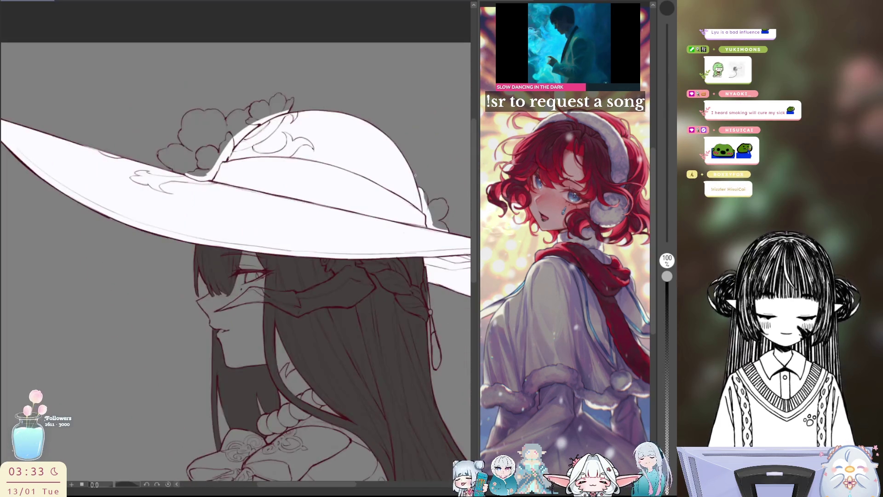
scroll(357, 274, down, 1)
scroll(357, 274, down, 1)
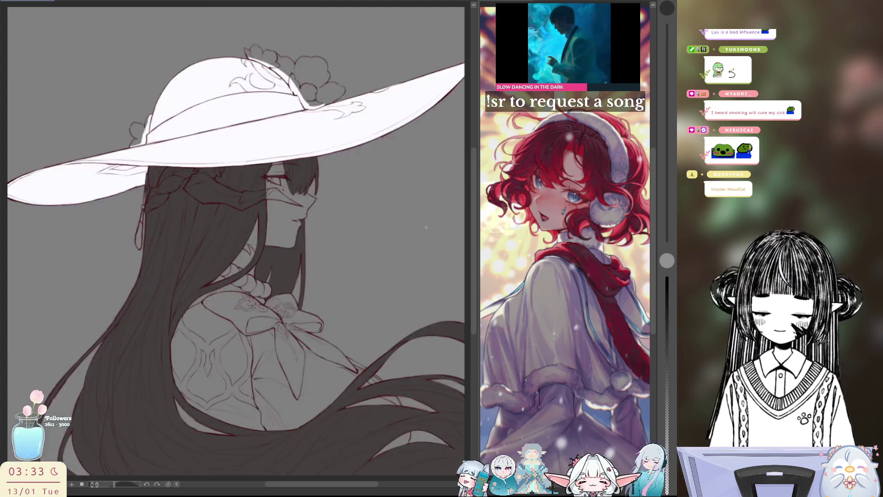
drag(357, 275, 379, 259)
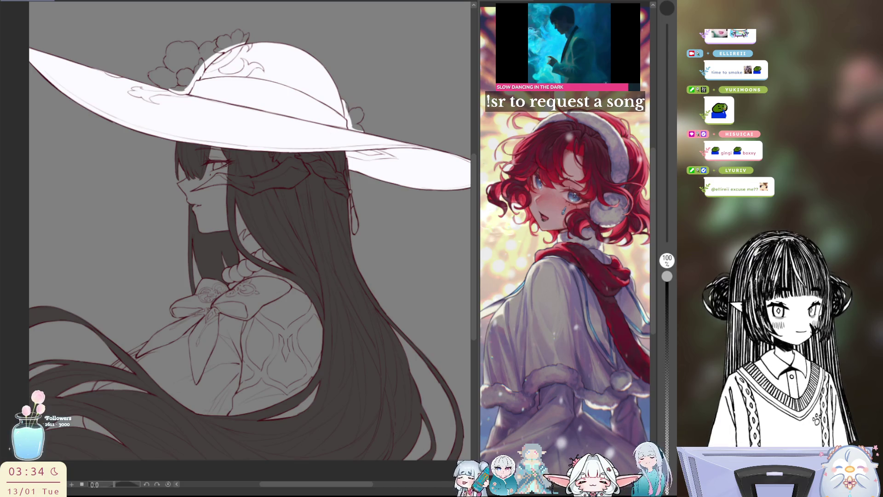
key(ctrl+shift+i)
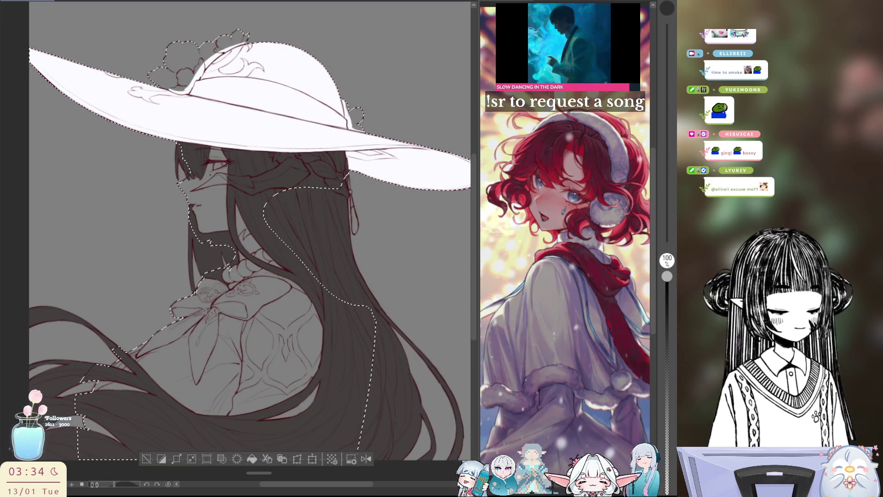
scroll(249, 234, up, 1)
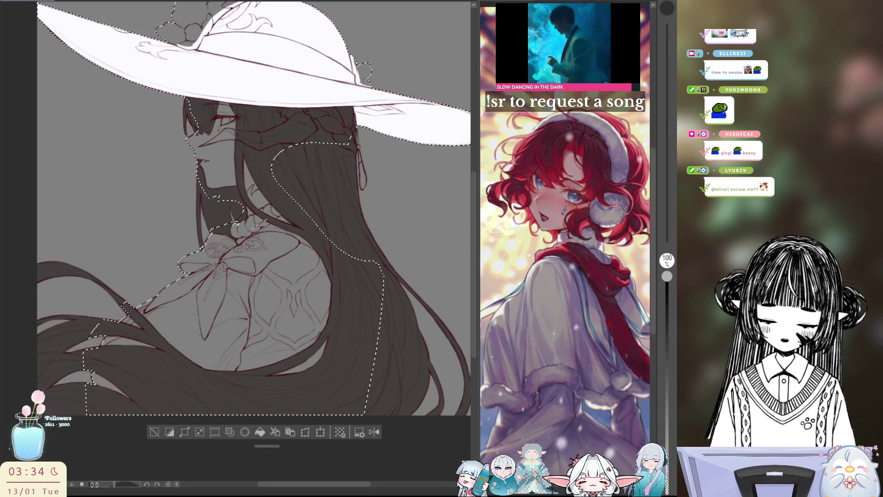
Lasso the dress and shoulders, fill them flat white, then reselect the figure's silhouette
mouse_move(276, 176)
mouse_down()
mouse_move(356, 234)
mouse_move(285, 189)
mouse_up()
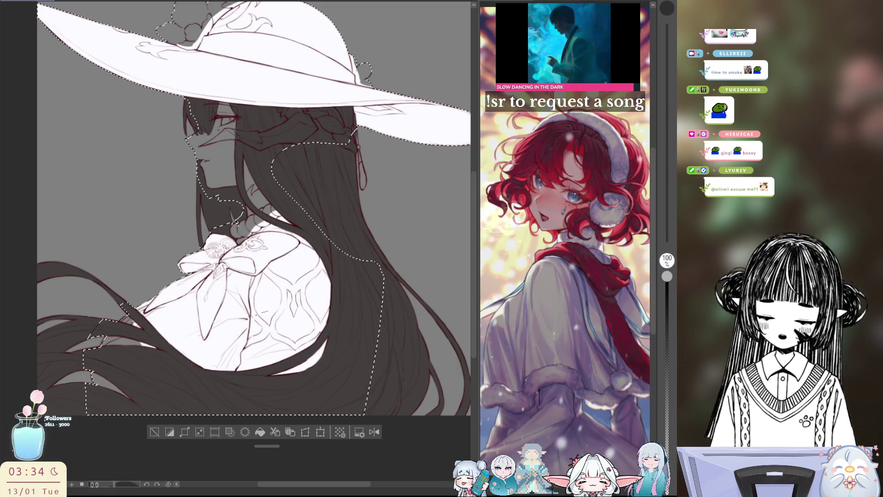
drag(165, 331, 121, 386)
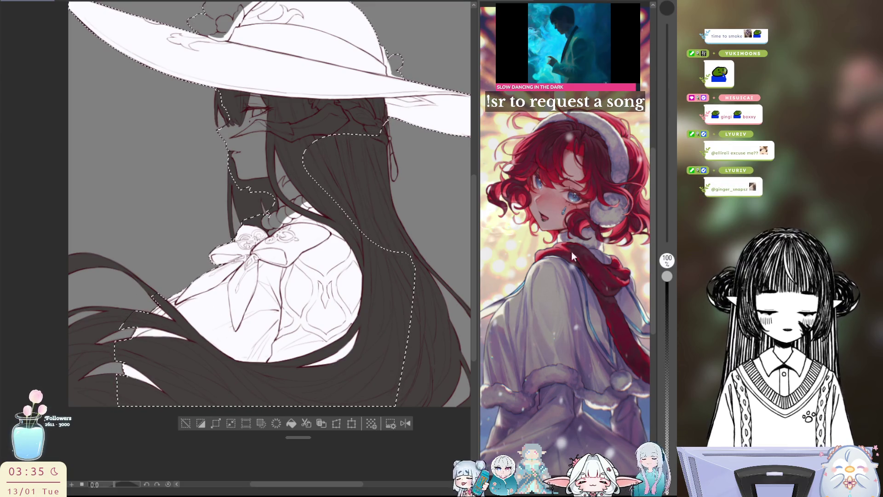
key(ctrl+d)
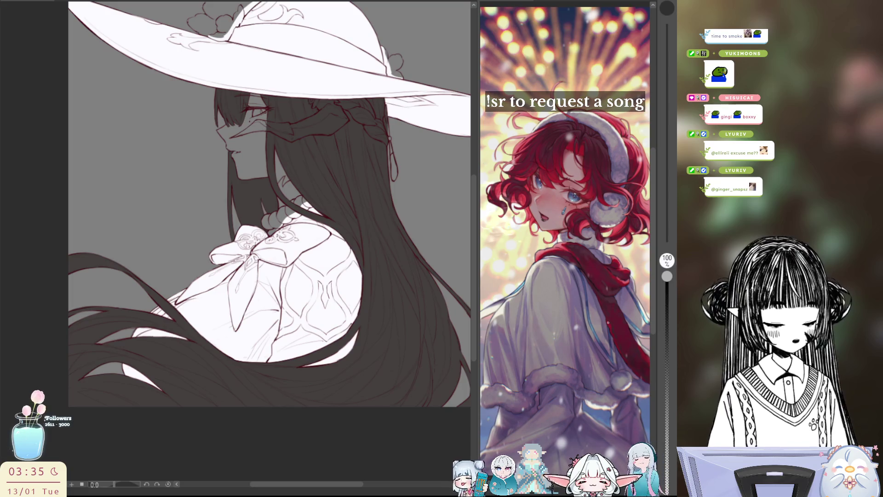
click(419, 339)
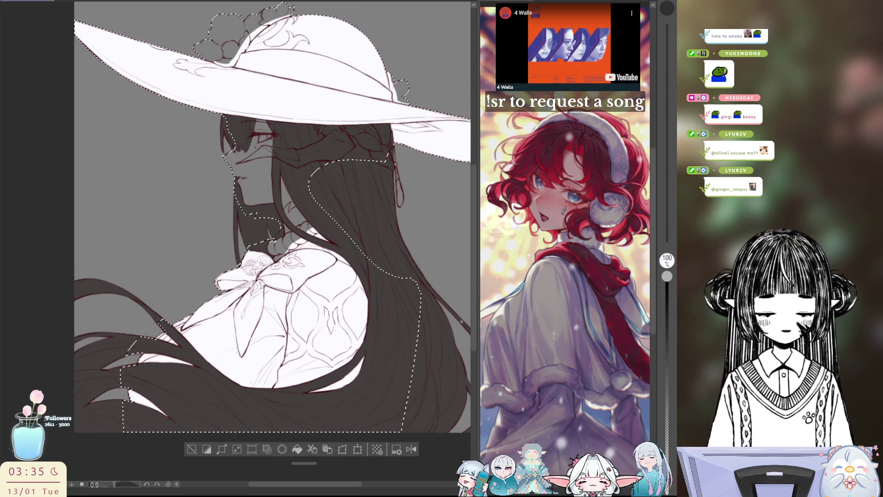
scroll(279, 225, up, 3)
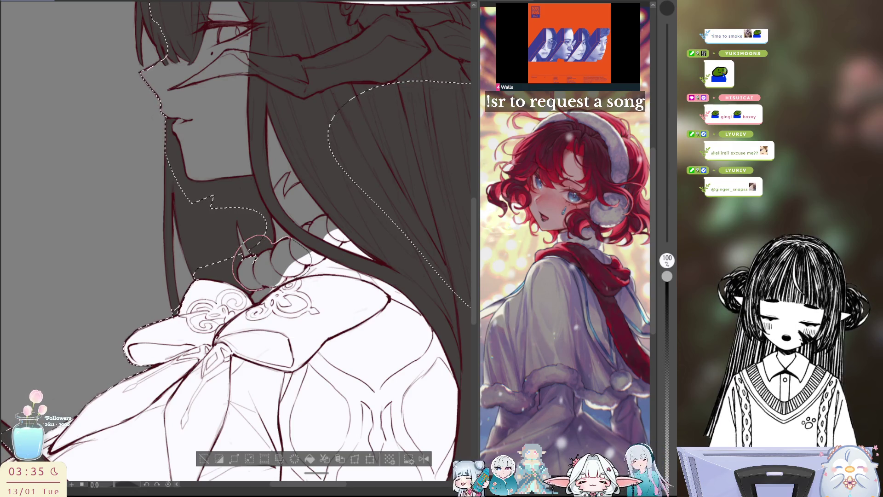
Paint the collar's pearl beads bright white and mirror the view to check them
drag(255, 245, 280, 236)
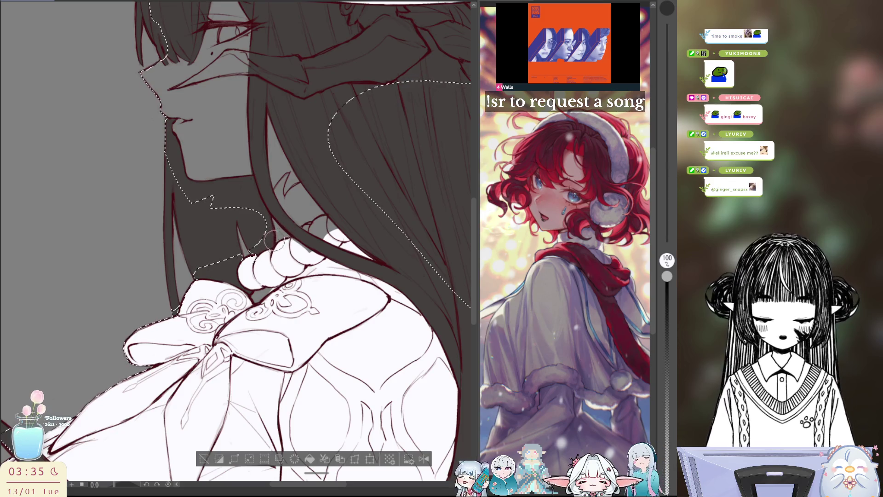
mouse_move(310, 235)
mouse_down()
mouse_move(338, 228)
mouse_move(335, 219)
mouse_up()
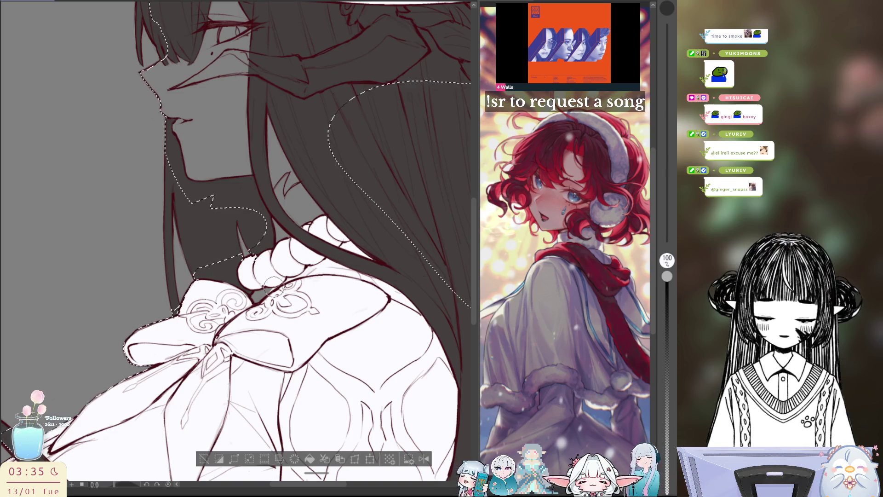
key(h)
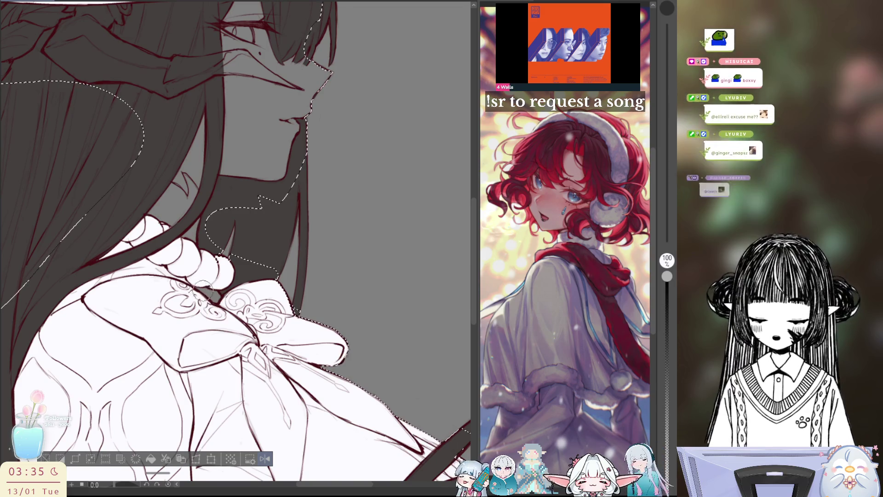
key(h)
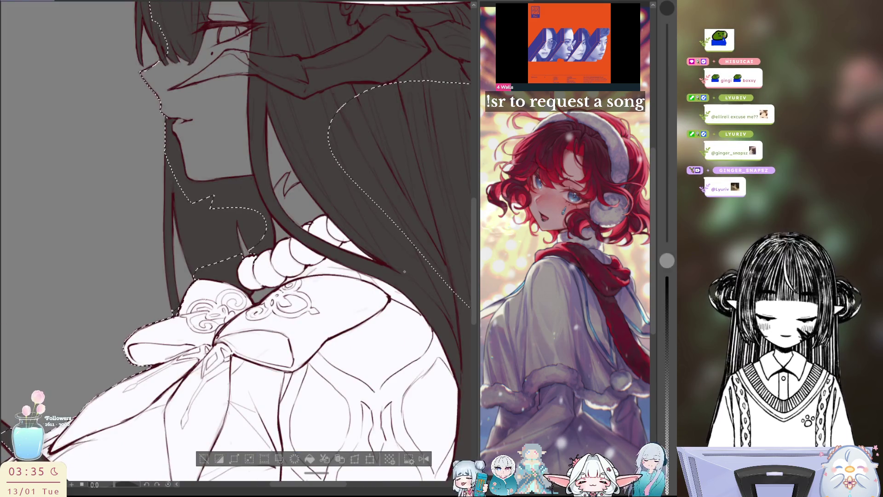
key(ctrl+minus)
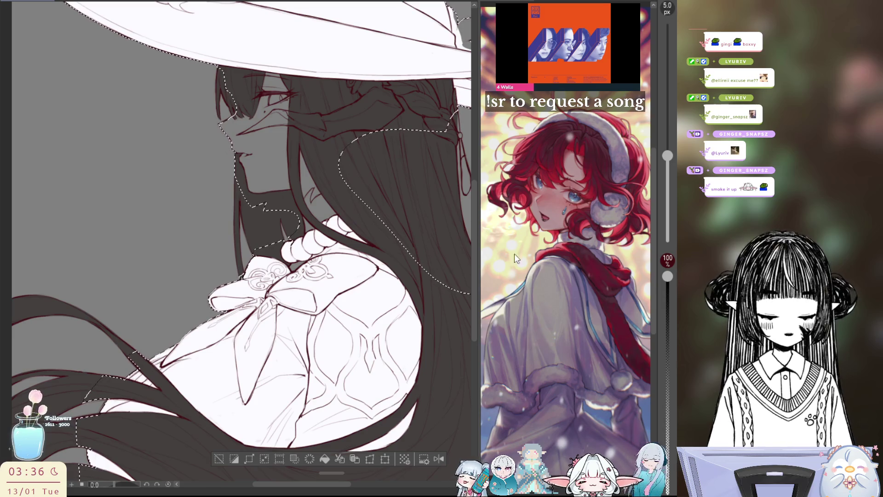
Clear and restore the figure selection a couple of times to compare edges
key(ctrl+d)
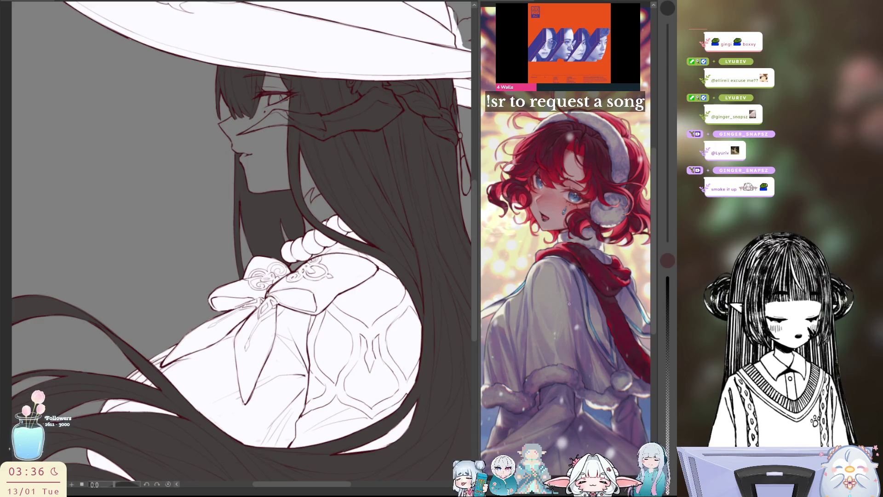
key(ctrl+shift+d)
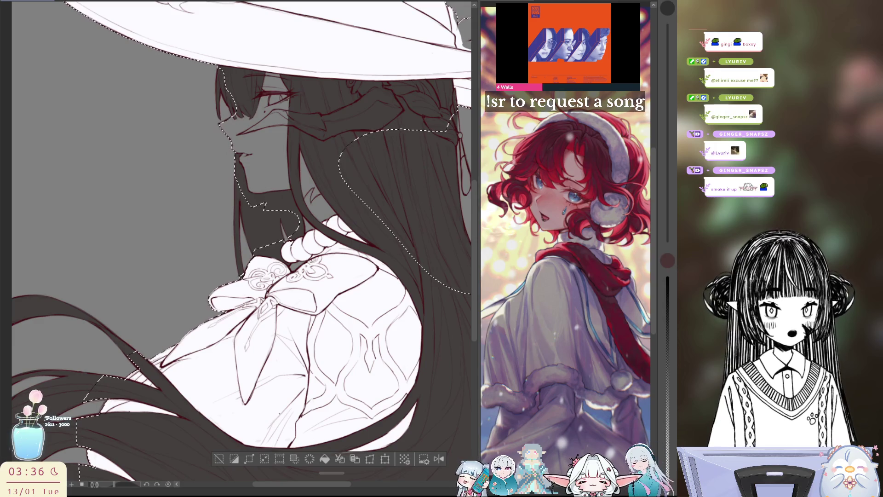
key(ctrl+d)
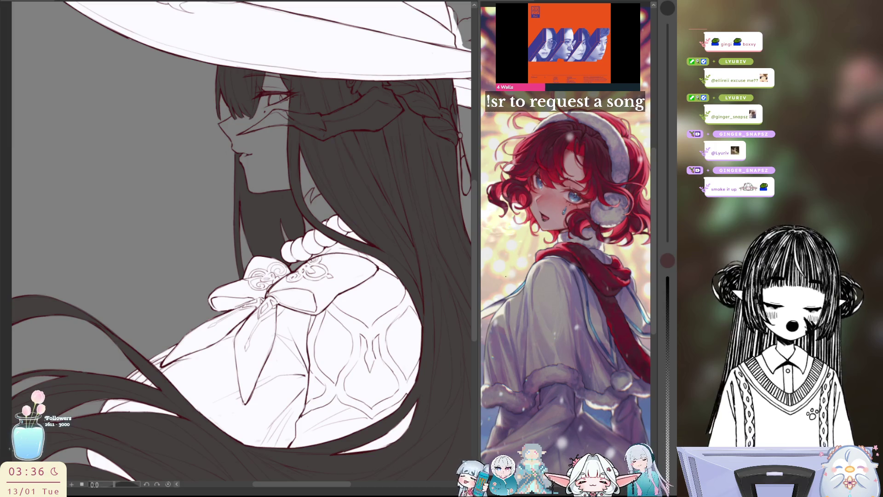
key(ctrl+z)
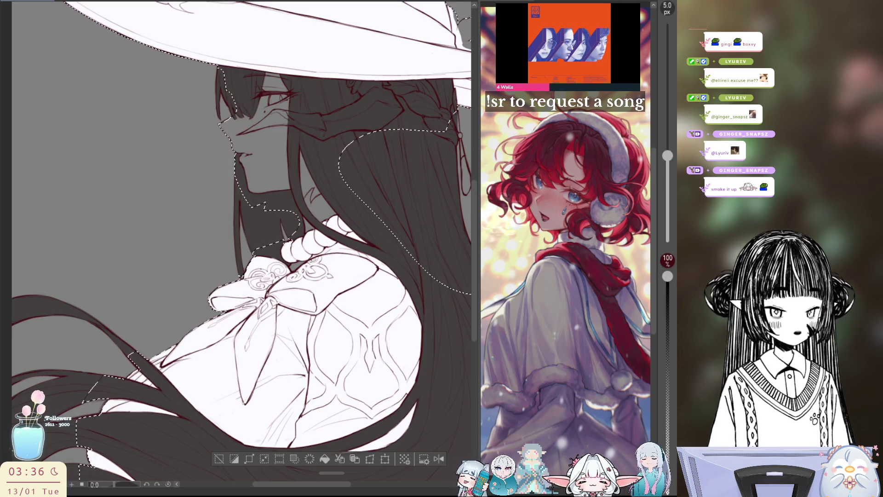
Add a light stroke along the hair, then hide the flat colour fills to check the lines
key(h)
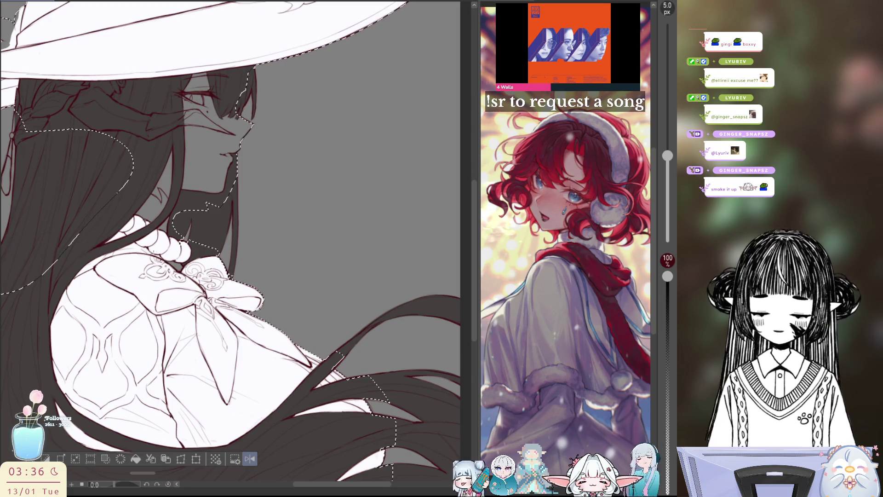
scroll(138, 227, up, 1)
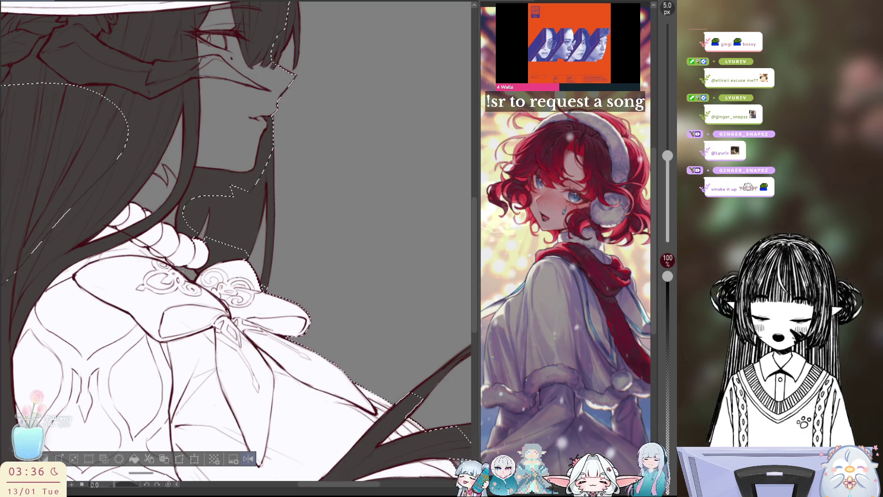
drag(62, 217, 138, 165)
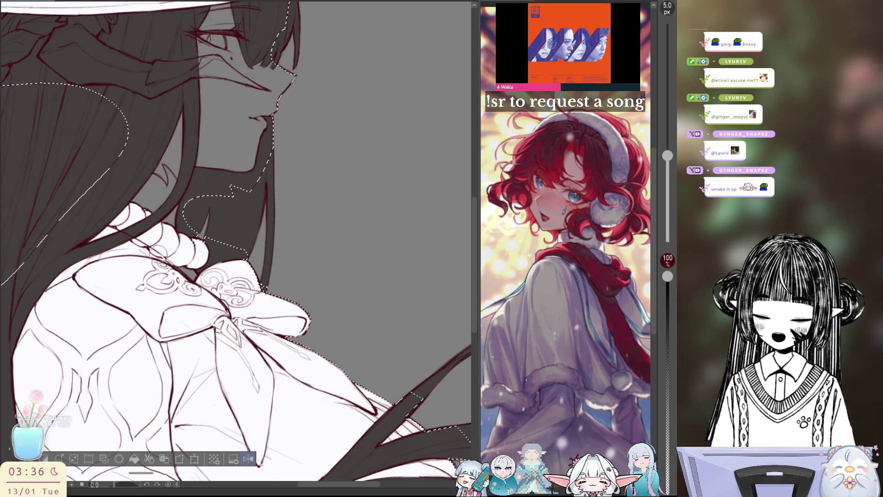
mouse_move(155, 251)
mouse_down()
mouse_move(338, 128)
mouse_move(248, 243)
mouse_move(290, 207)
mouse_move(249, 243)
mouse_move(156, 230)
mouse_up()
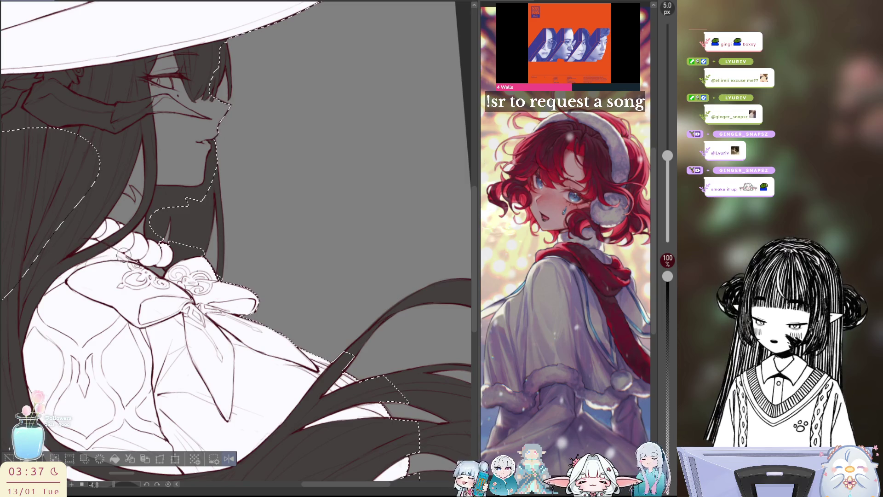
key(ctrl+z)
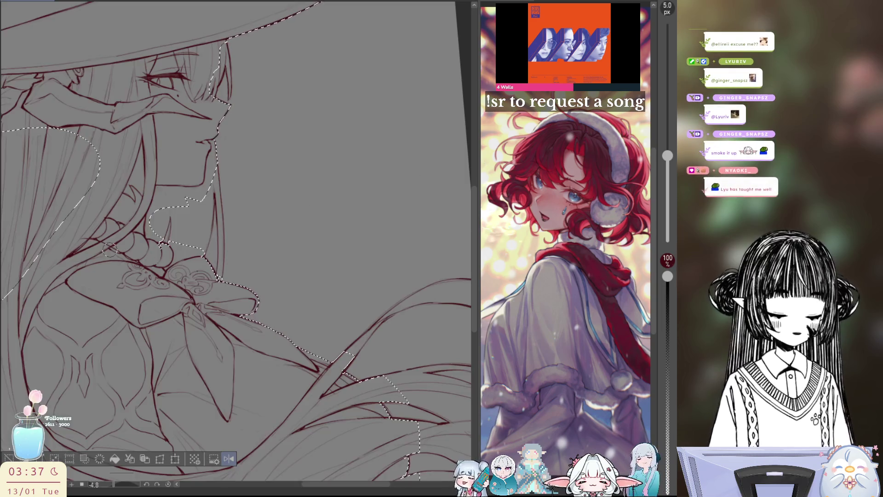
scroll(162, 245, up, 2)
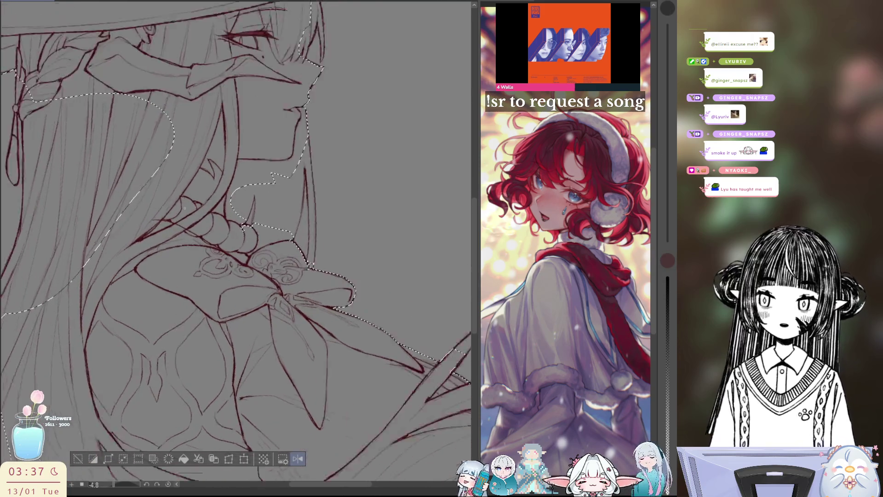
scroll(185, 209, up, 2)
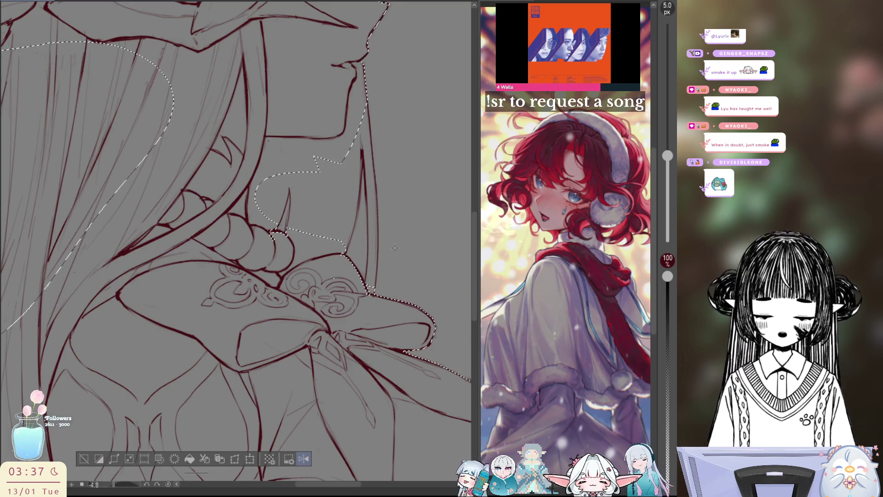
scroll(393, 250, down, 1)
scroll(393, 250, down, 1)
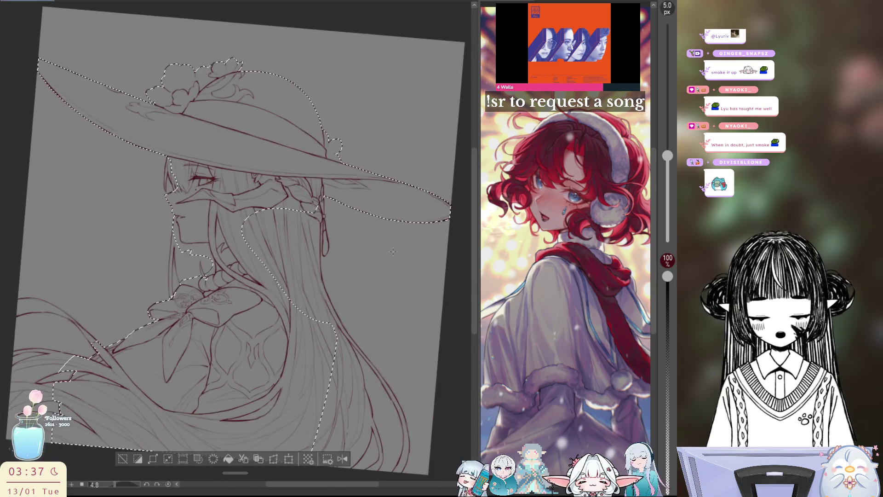
scroll(270, 278, up, 1)
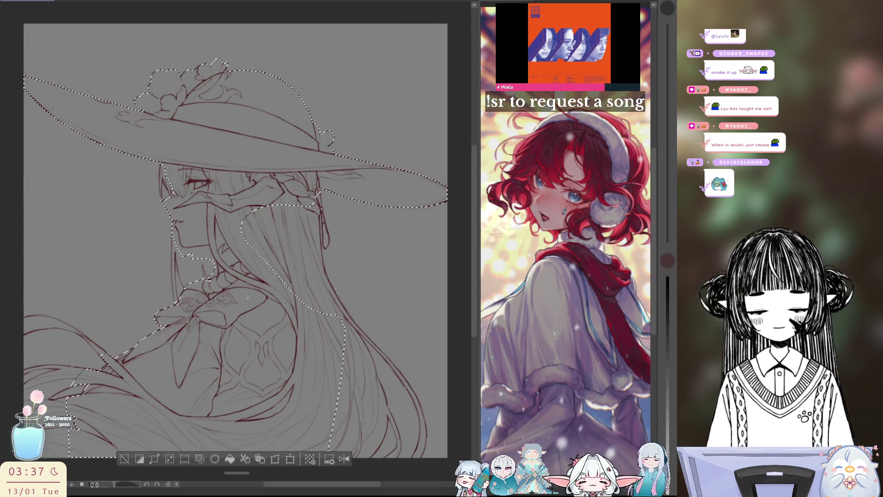
scroll(269, 280, up, 1)
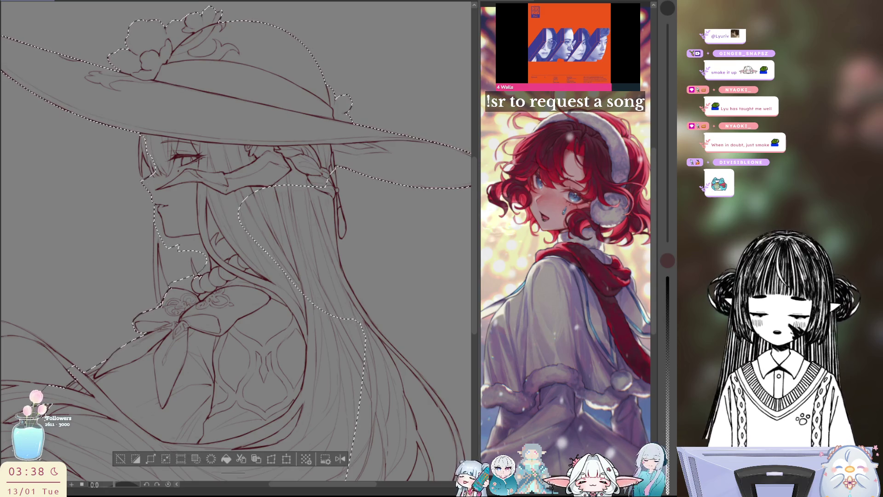
Mirror the view to check the neck edge, then fit the whole drawing in the window
key(h)
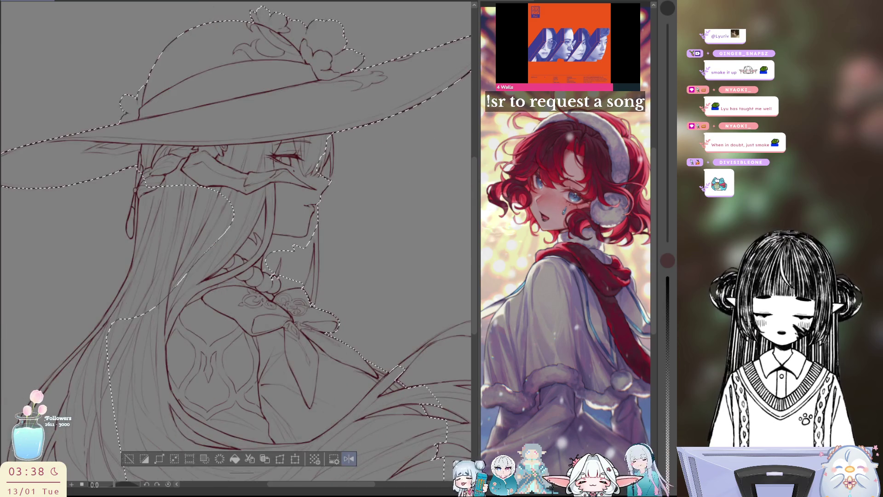
scroll(277, 318, up, 2)
scroll(276, 318, up, 2)
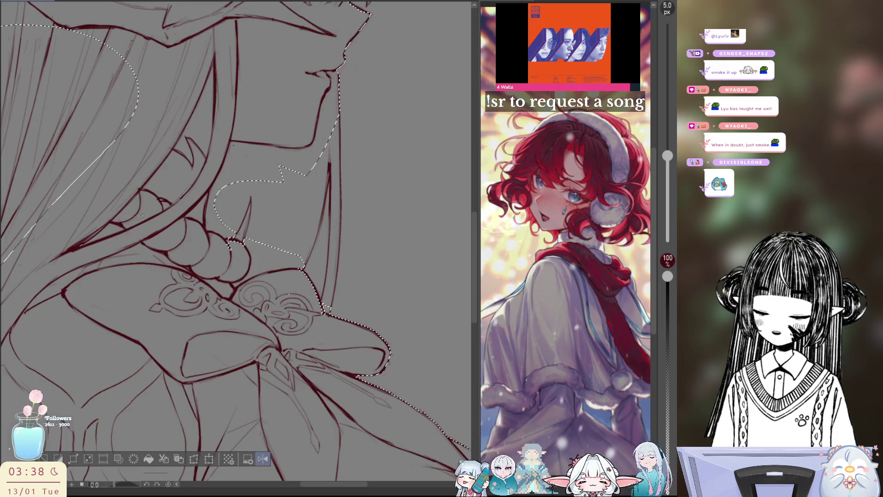
key(ctrl+0)
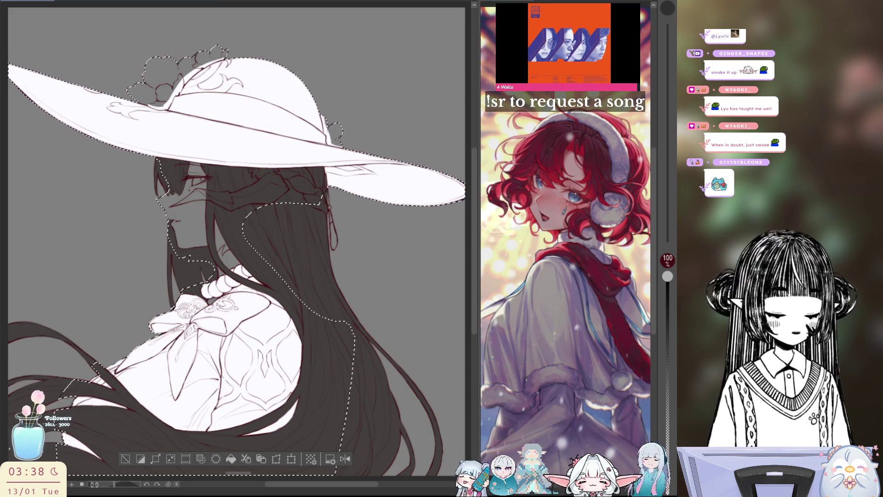
Deselect the figure and hide the palettes to give the drawing more room
drag(375, 323, 417, 279)
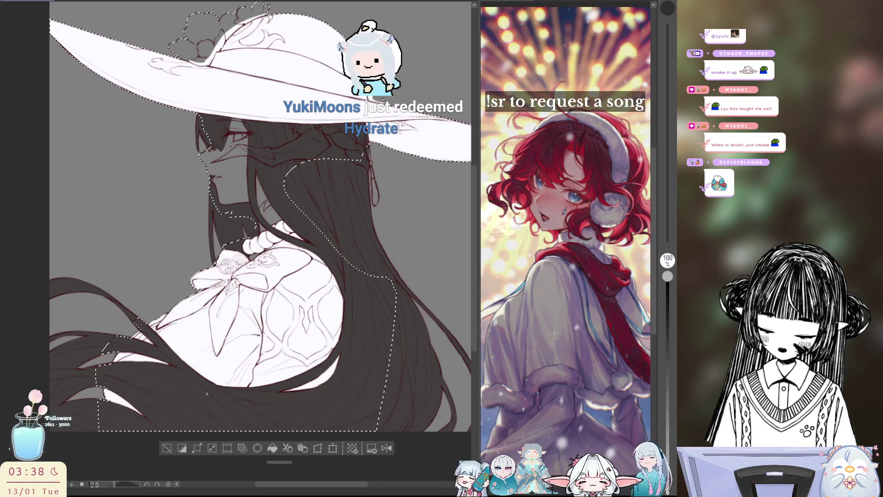
click(168, 448)
key(Tab)
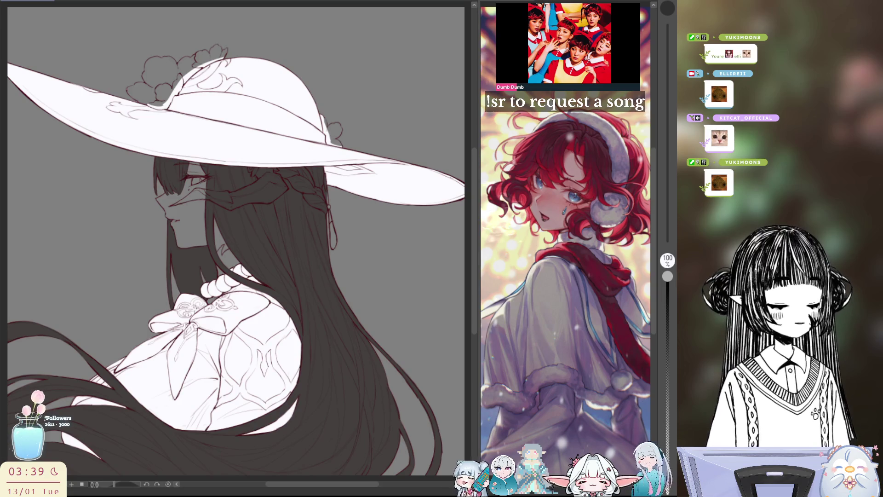
scroll(377, 335, down, 1)
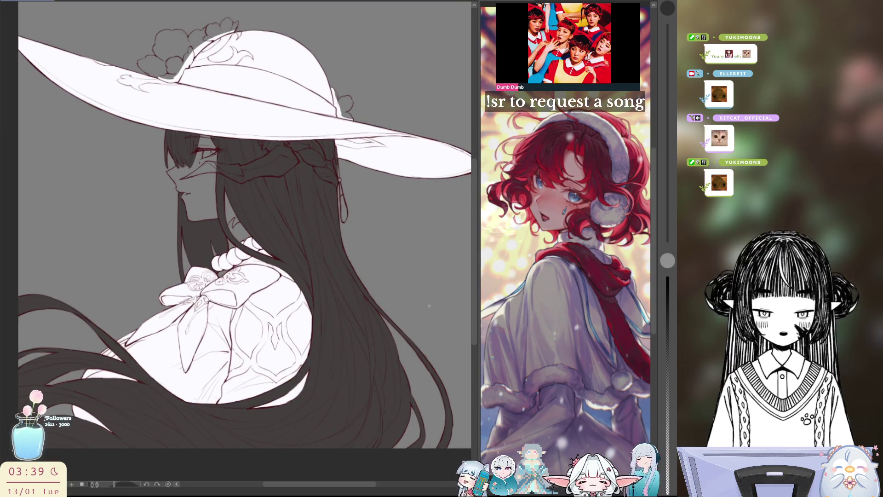
scroll(419, 299, down, 1)
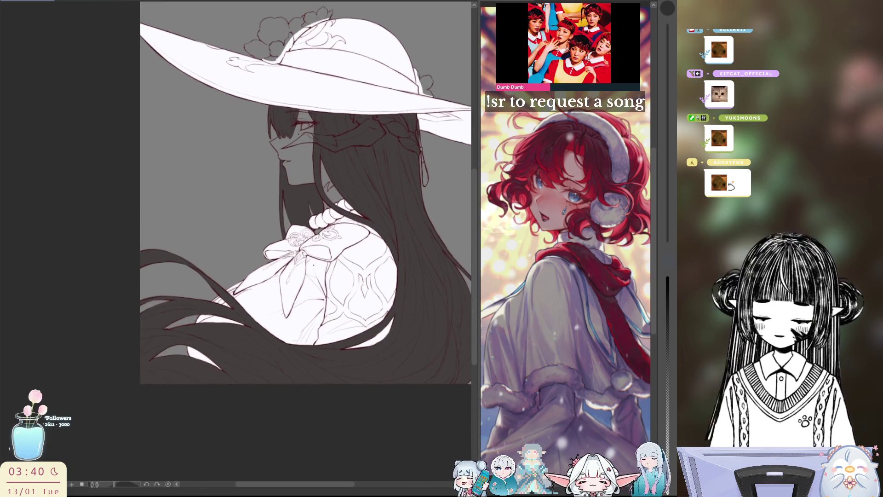
Draw thin dark strokes to close the gap on the lower hair strand, mirroring the view to check
drag(263, 207, 207, 276)
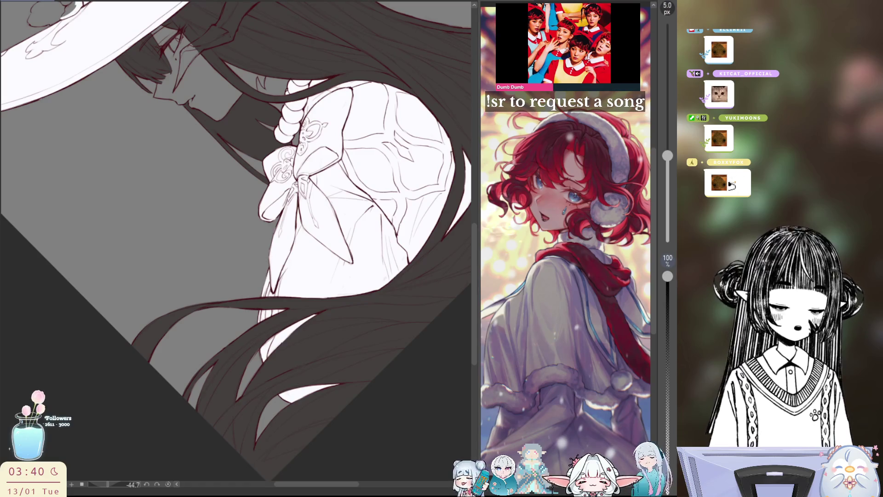
key(h)
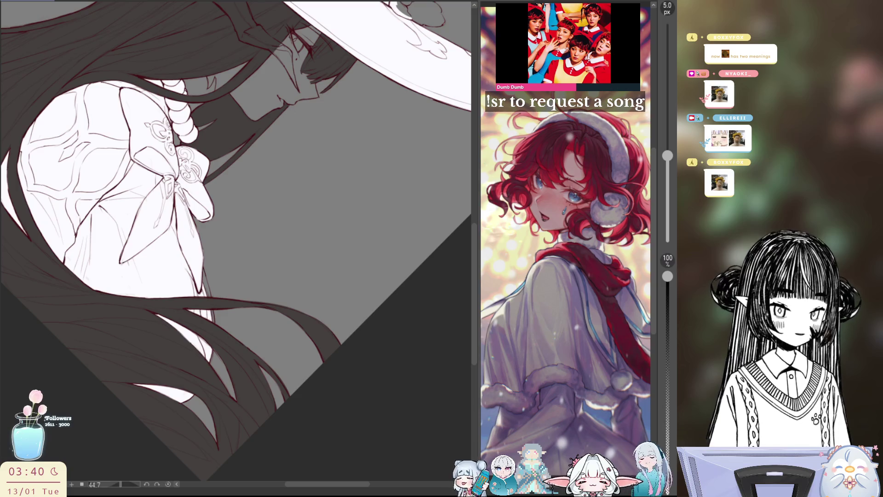
key(h)
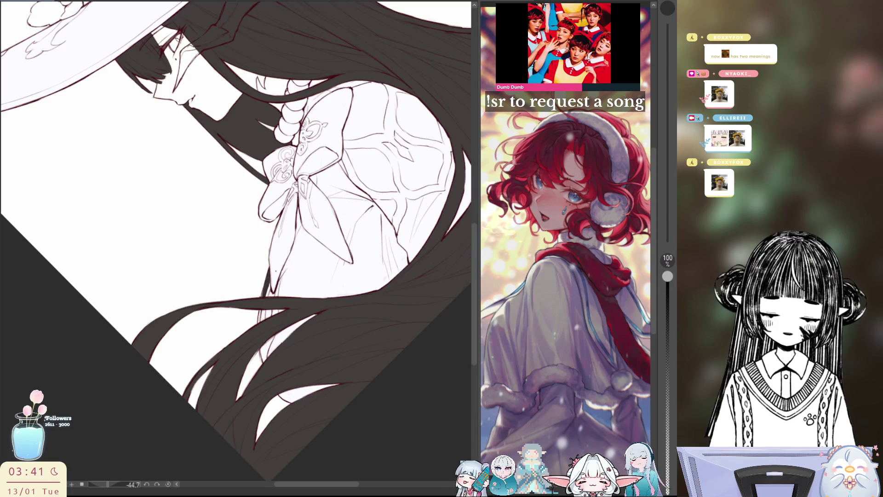
drag(269, 279, 257, 333)
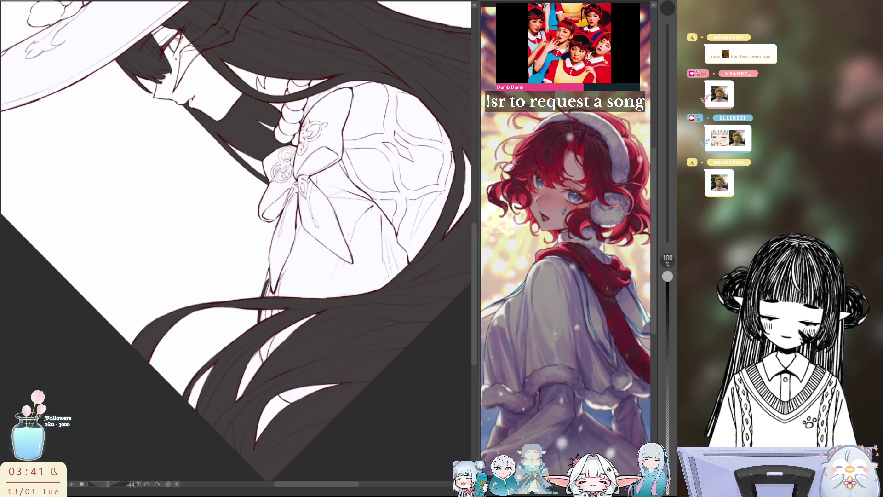
drag(266, 297, 269, 265)
scroll(262, 304, up, 2)
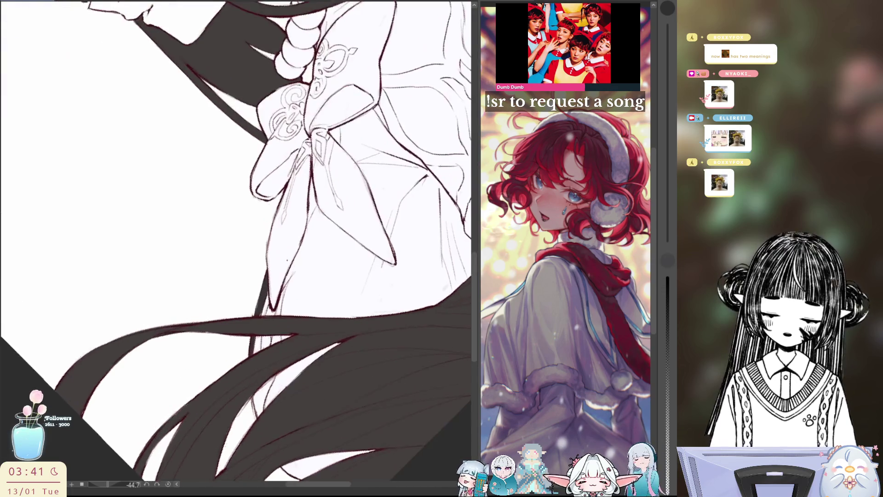
scroll(262, 304, up, 1)
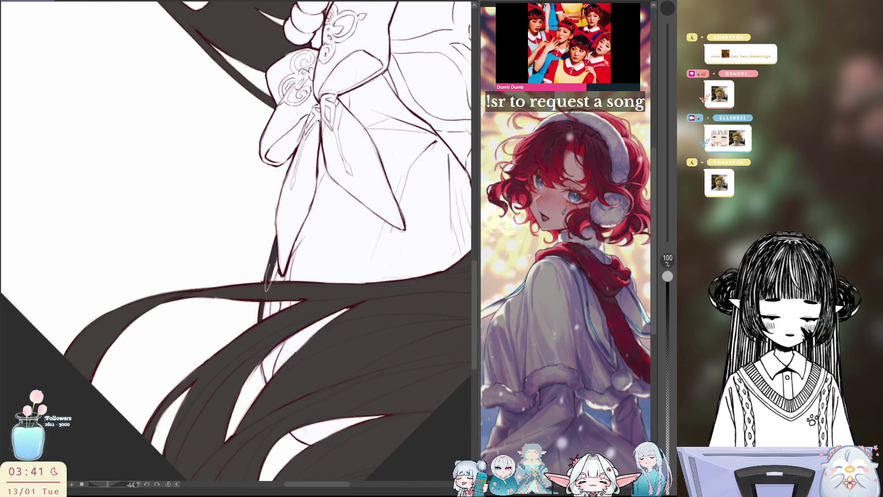
scroll(238, 242, up, 5)
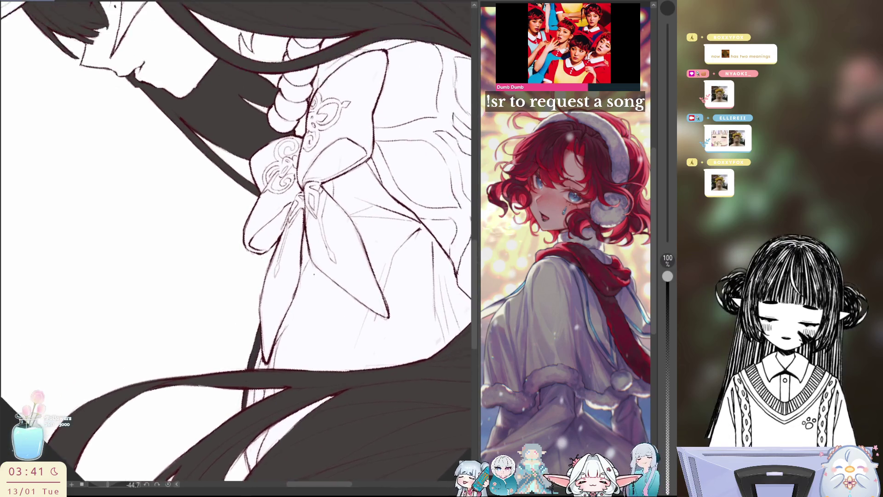
scroll(238, 242, up, 3)
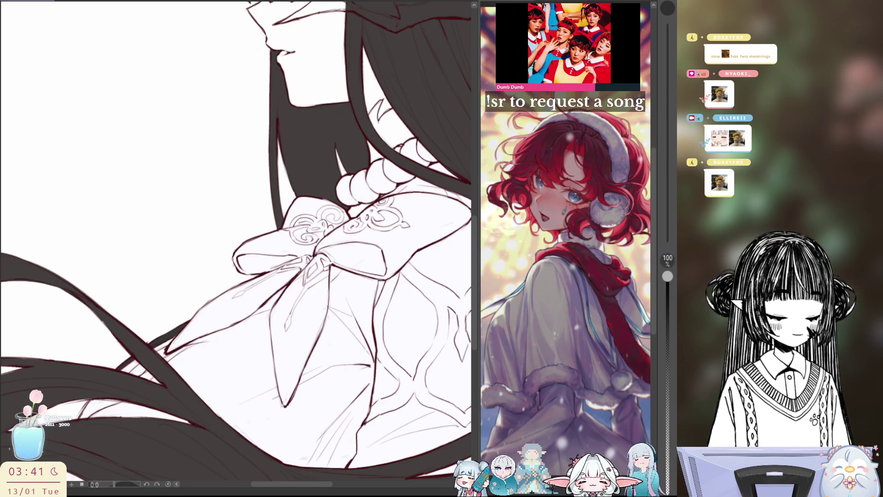
scroll(236, 237, right, 5)
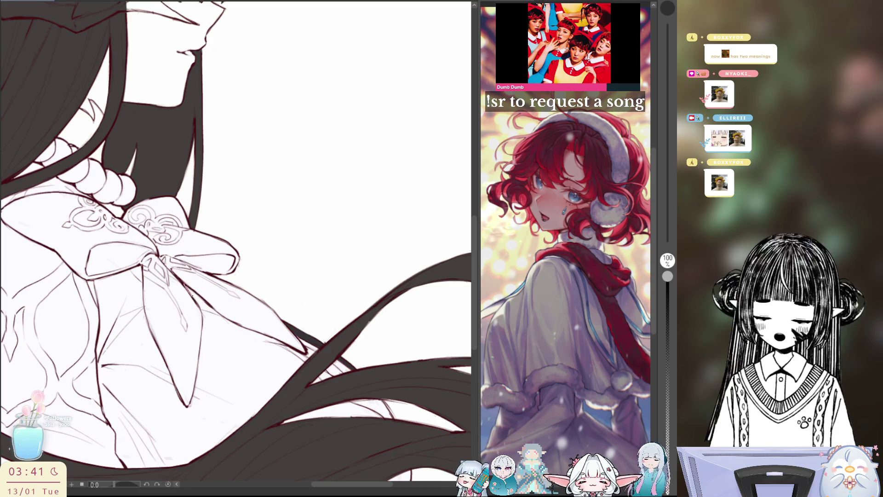
scroll(422, 337, down, 1)
scroll(422, 338, down, 1)
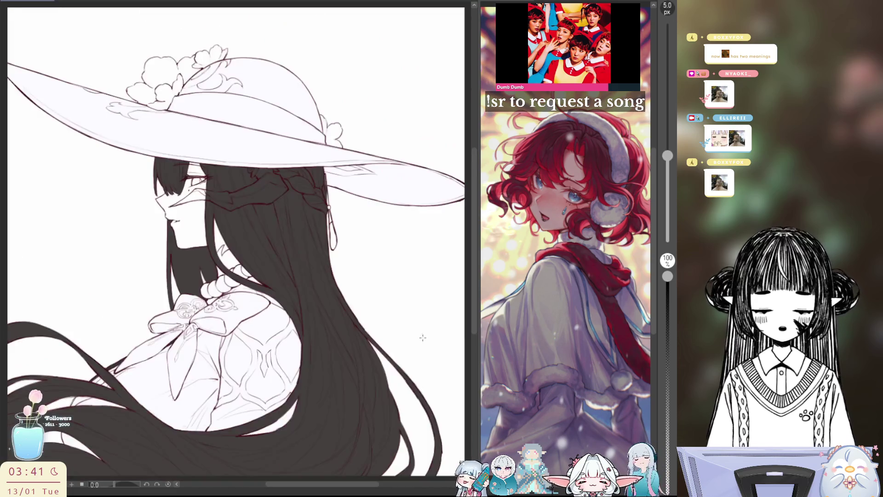
Mirror the view to check, then bucket-fill the white background around the figure grey
key(h)
key(h)
key(h)
key(h)
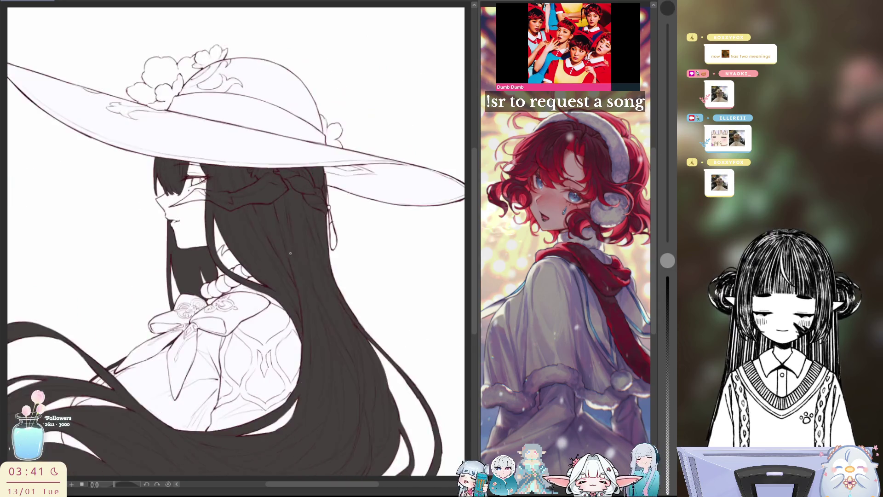
scroll(277, 262, up, 1)
scroll(276, 263, up, 2)
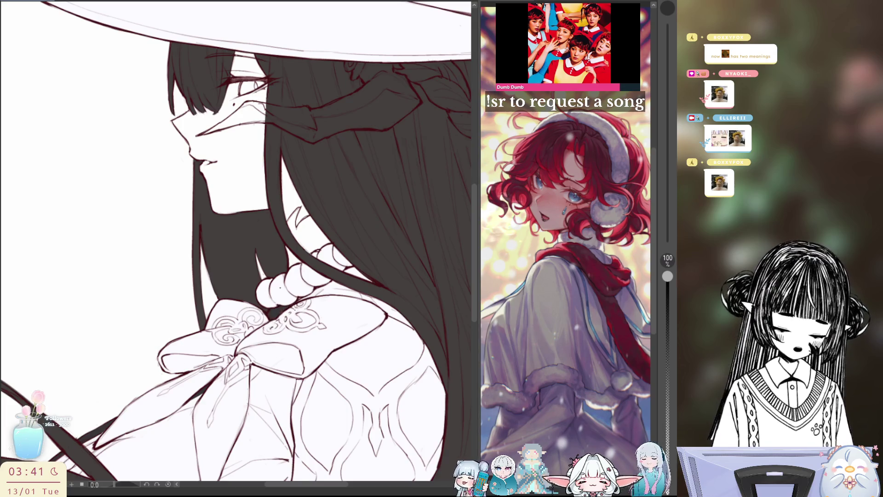
scroll(325, 278, up, 1)
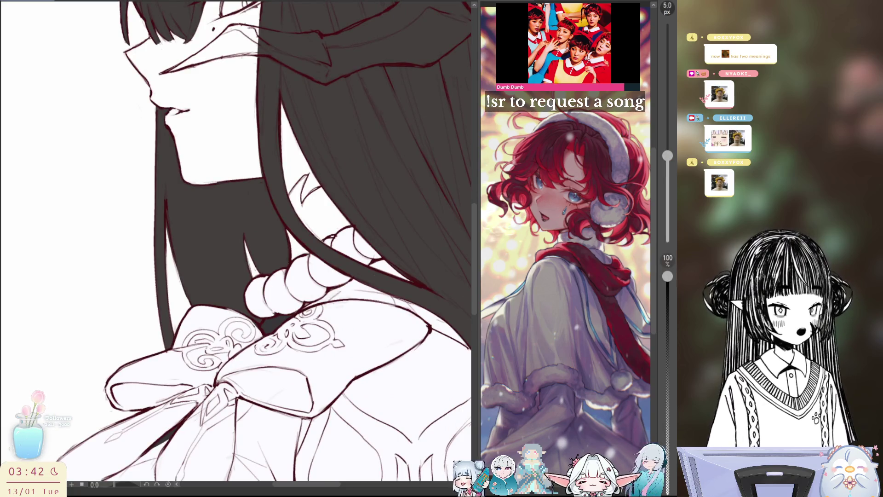
click(83, 207)
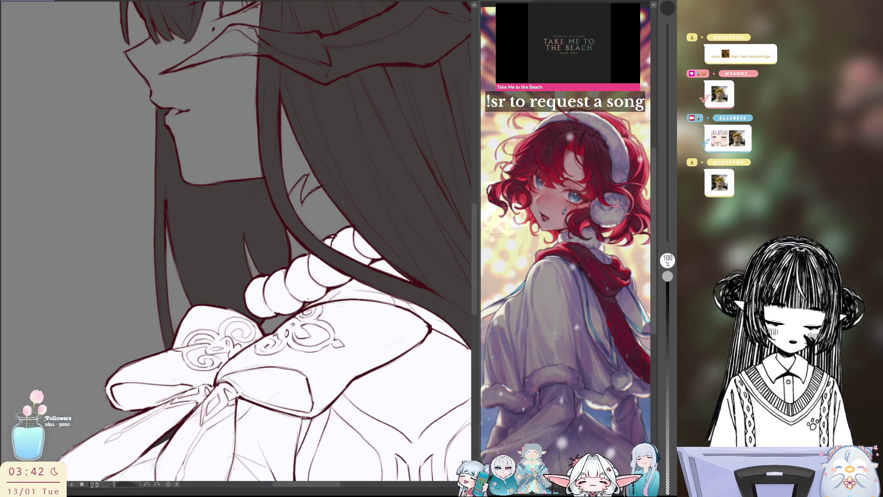
Add dark fill along the bow outline and fill the hair behind her neck dark
key(h)
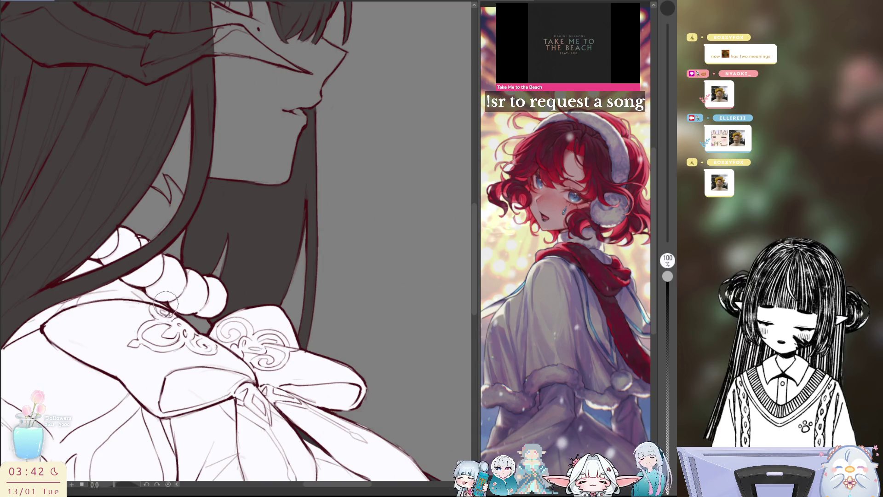
key(h)
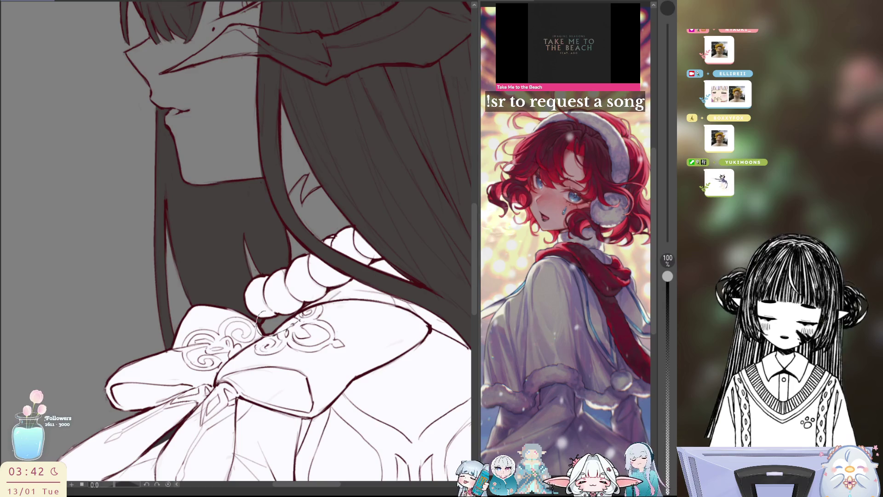
drag(258, 314, 300, 338)
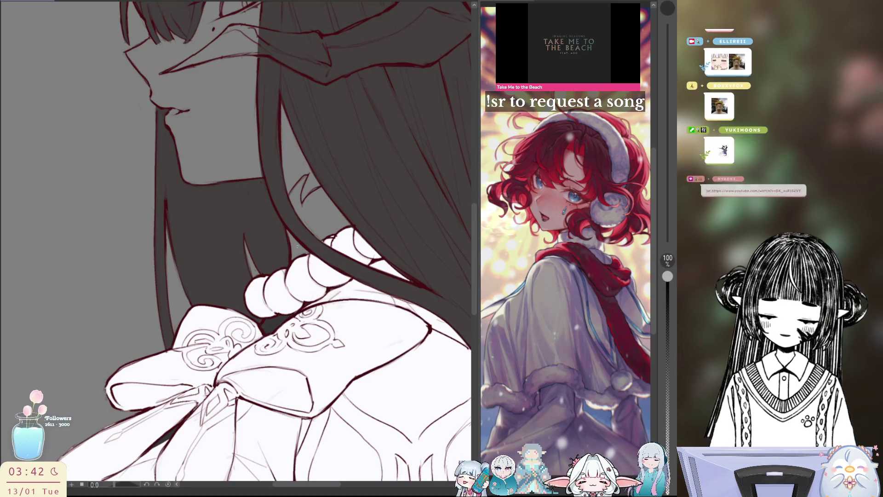
drag(287, 231, 283, 207)
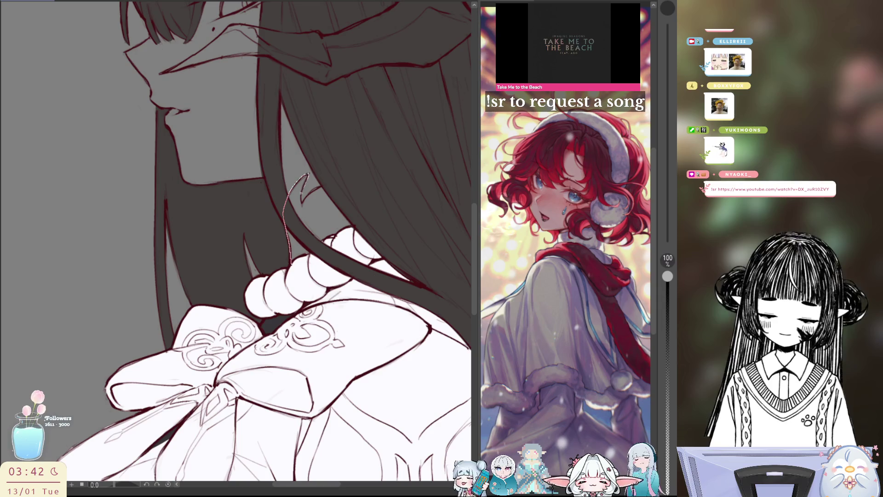
drag(359, 231, 325, 249)
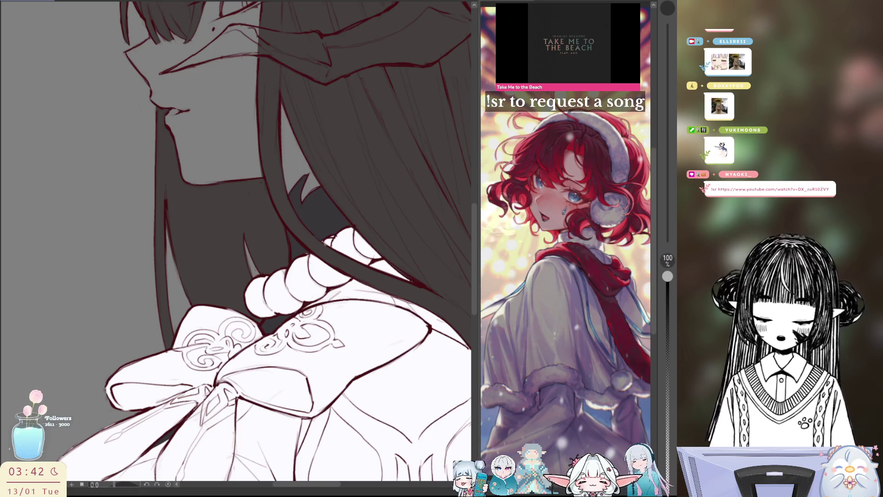
Reset the view upright and zoom out, then hide the dark hair fill
key(h)
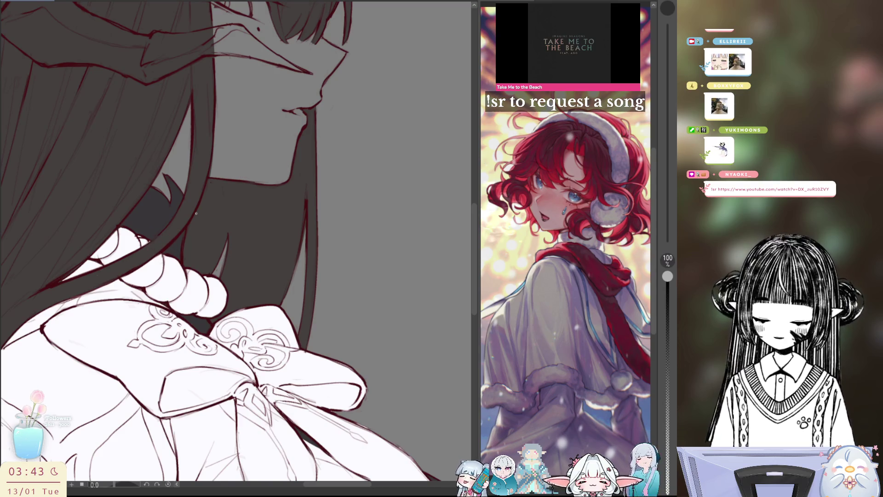
key(-)
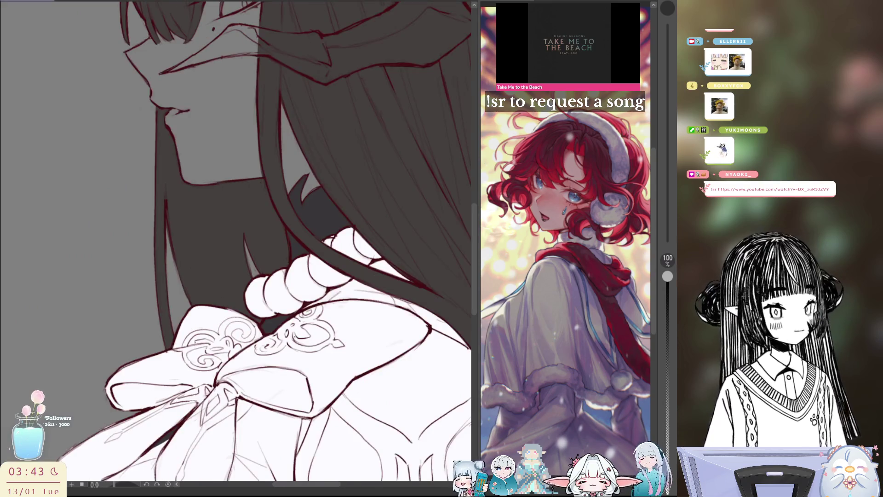
key(-)
drag(371, 255, 340, 265)
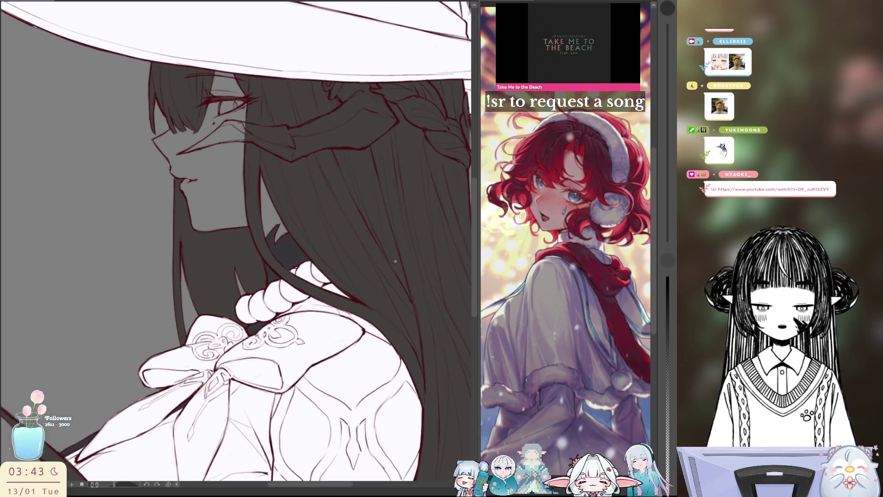
key(-)
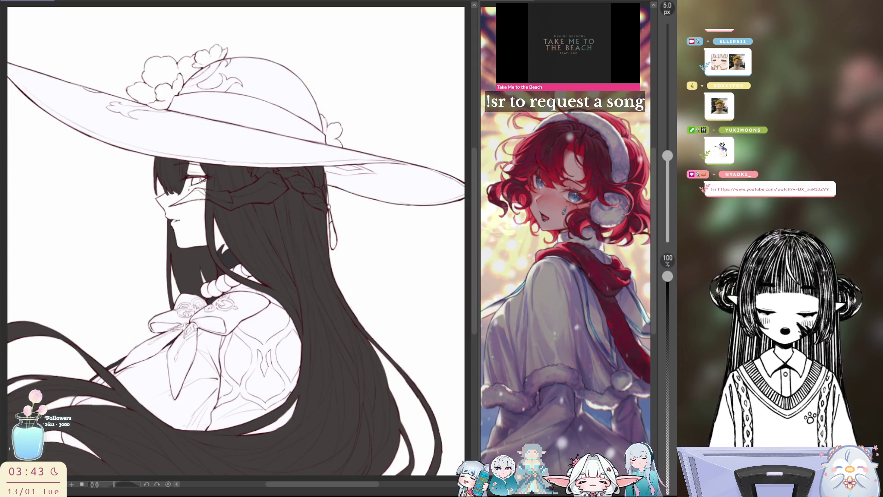
key(ctrl+z)
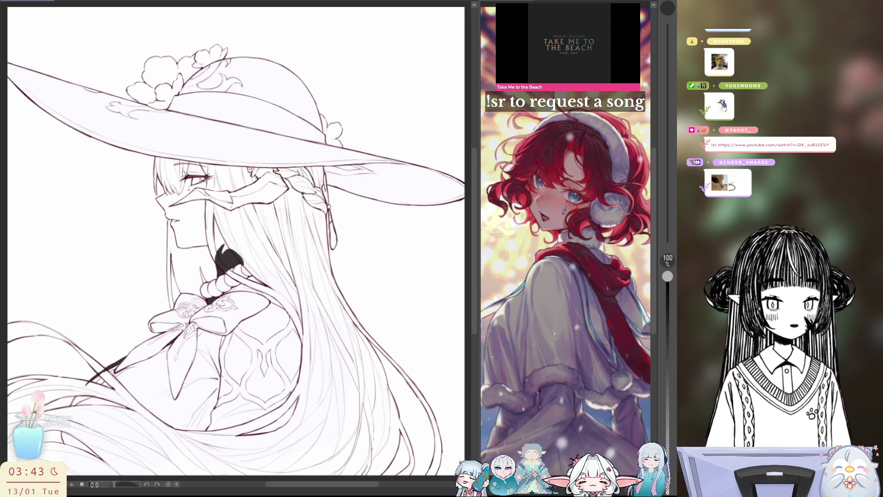
Lasso-fill the band across her face solid black, undoing and redoing to compare
drag(165, 206, 292, 200)
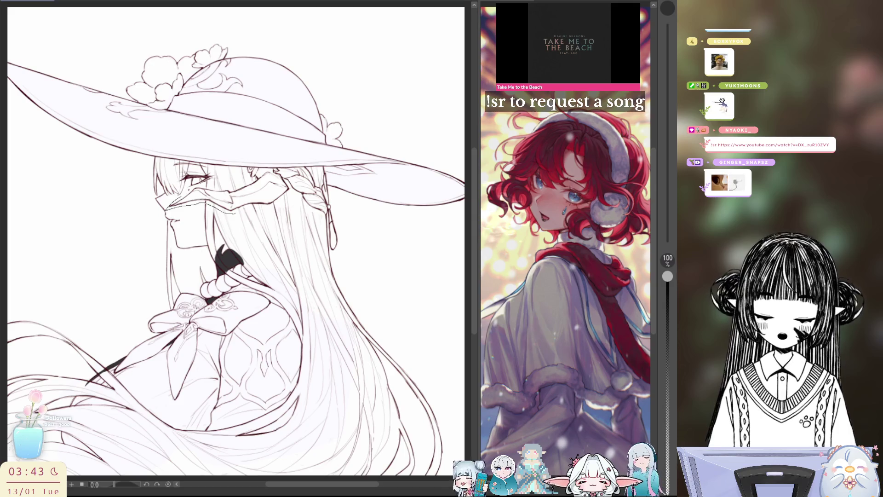
drag(248, 159, 280, 166)
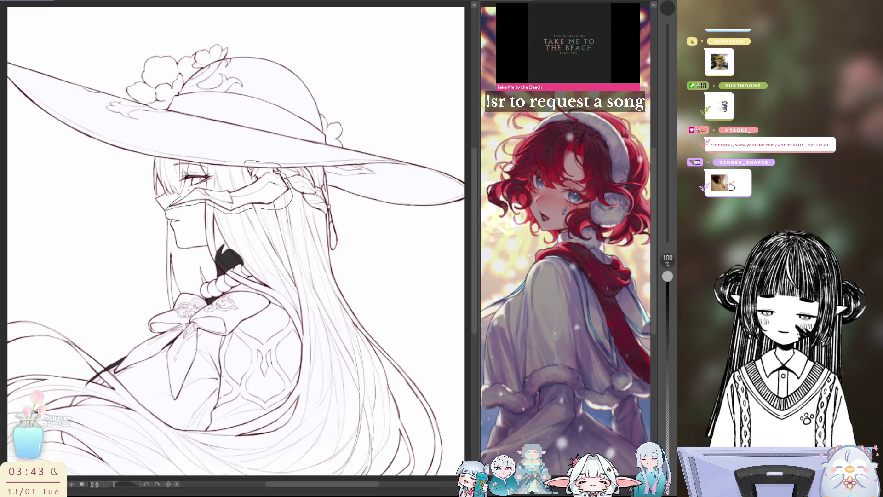
drag(231, 186, 173, 204)
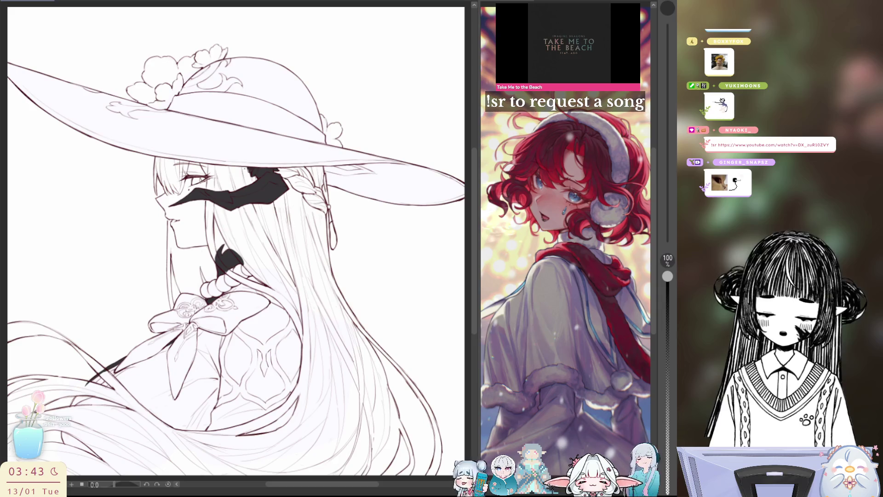
key(ctrl+z)
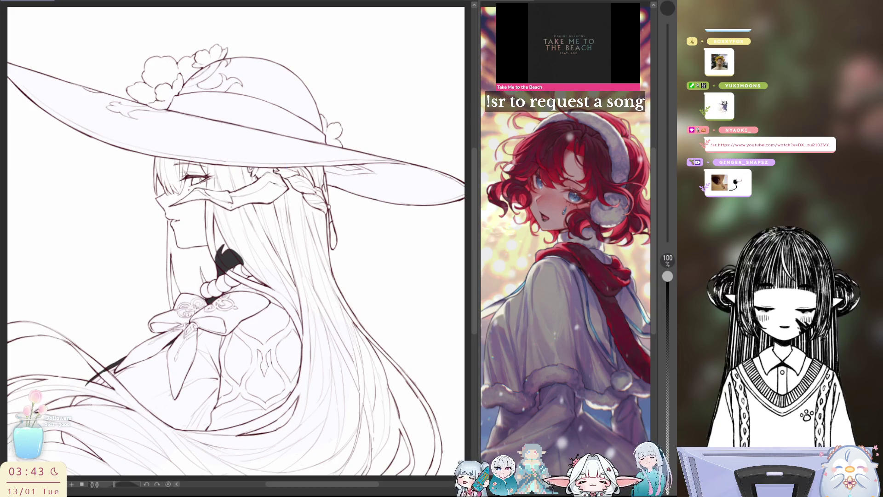
key(ctrl+y)
scroll(228, 173, up, 2)
scroll(228, 173, up, 2)
scroll(227, 173, up, 2)
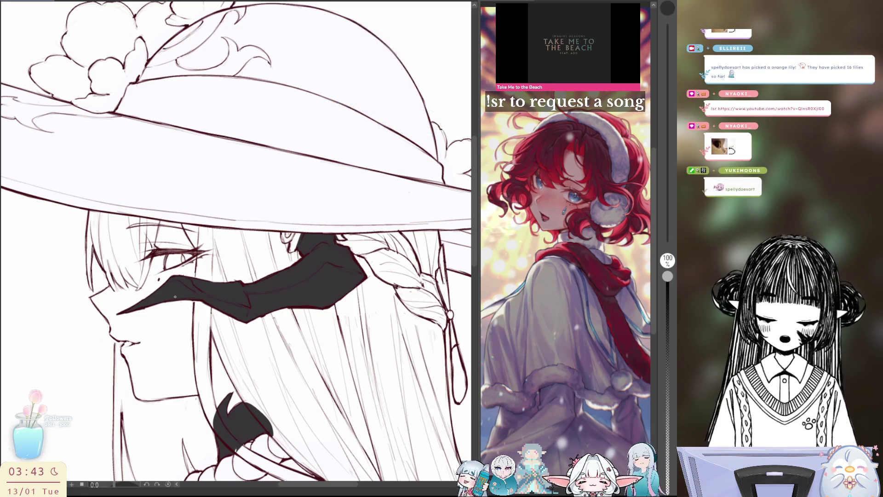
Zoom onto the face and refine the edge below the black band with the pen
drag(235, 241, 276, 208)
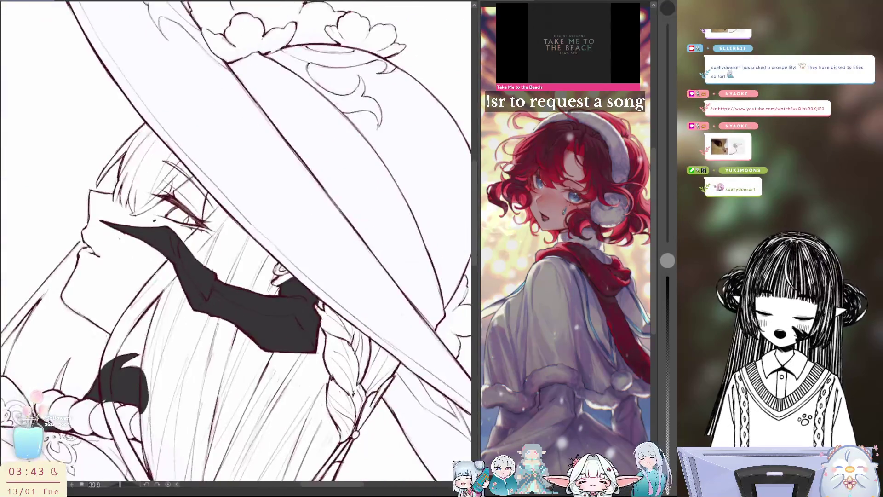
drag(234, 242, 111, 229)
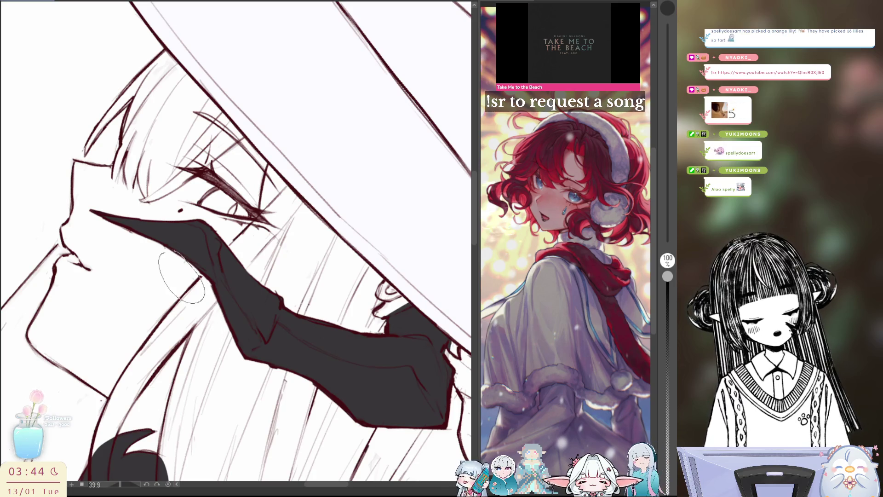
drag(276, 276, 228, 211)
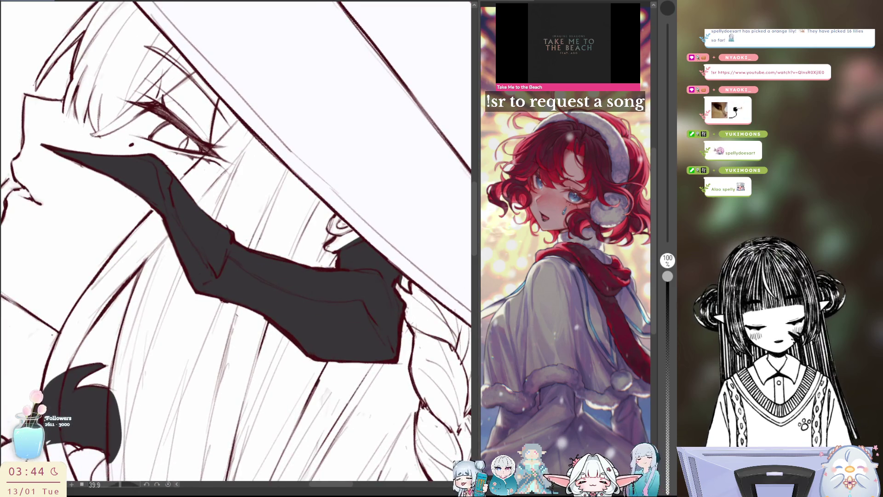
drag(261, 316, 312, 359)
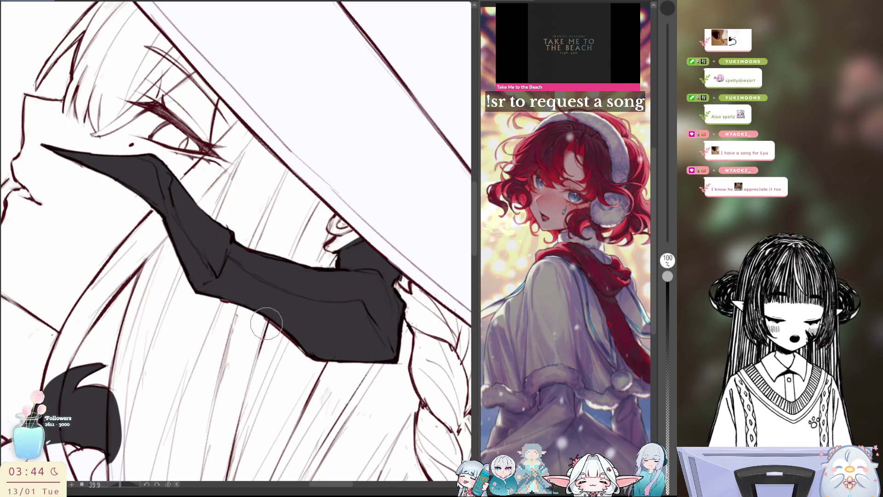
Undo a stray loop over the hair and touch up the sketch lines near the ear
drag(323, 367, 402, 399)
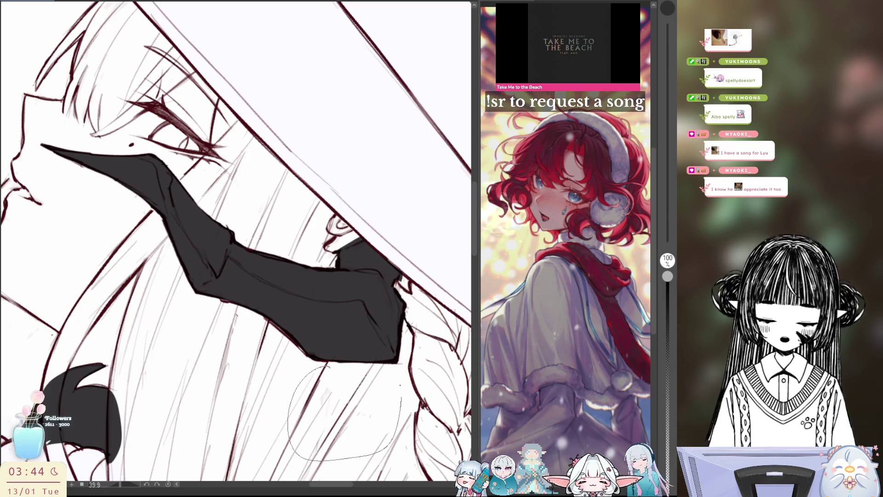
key(ctrl+z)
drag(325, 366, 293, 292)
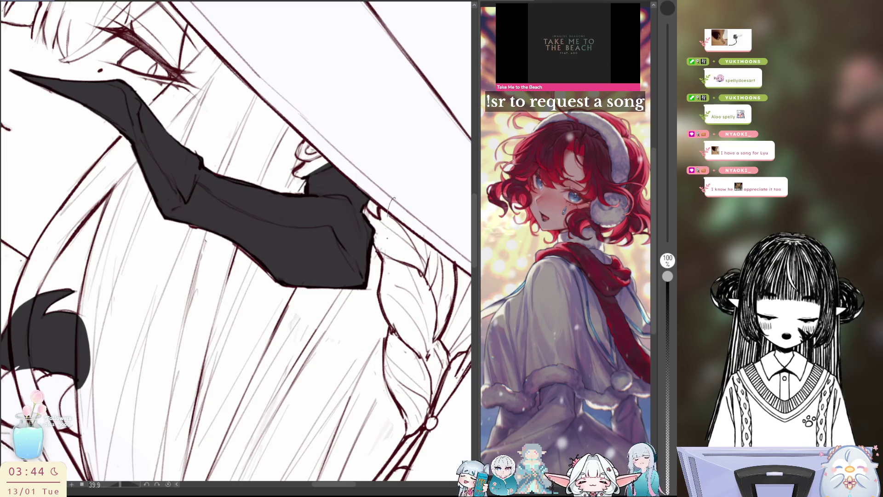
mouse_move(421, 276)
mouse_down()
mouse_move(393, 242)
mouse_move(414, 345)
mouse_up()
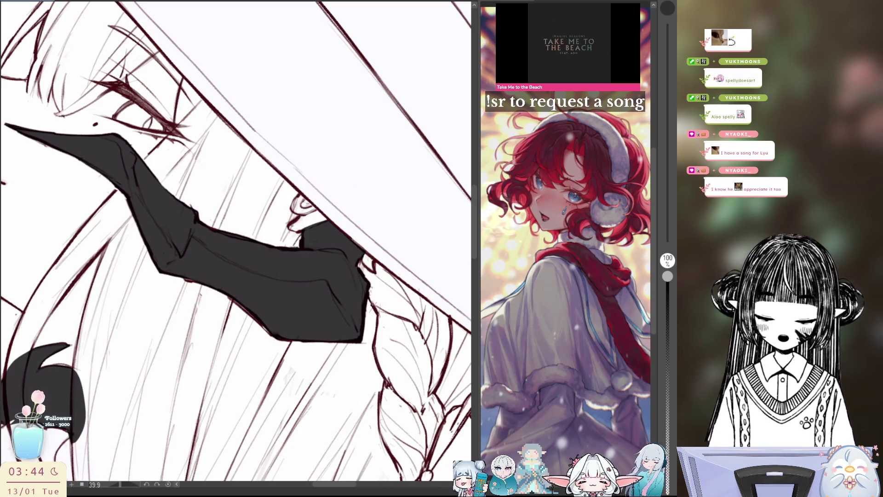
drag(298, 210, 302, 207)
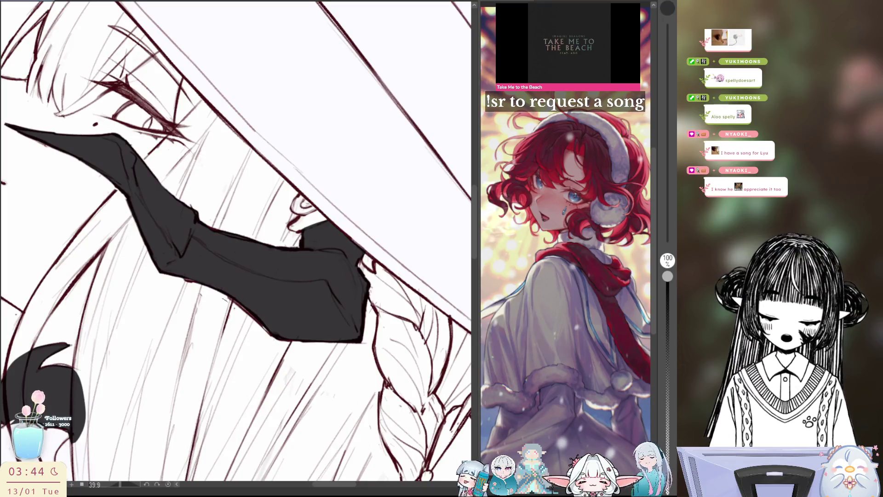
scroll(315, 337, down, 2)
scroll(314, 336, down, 2)
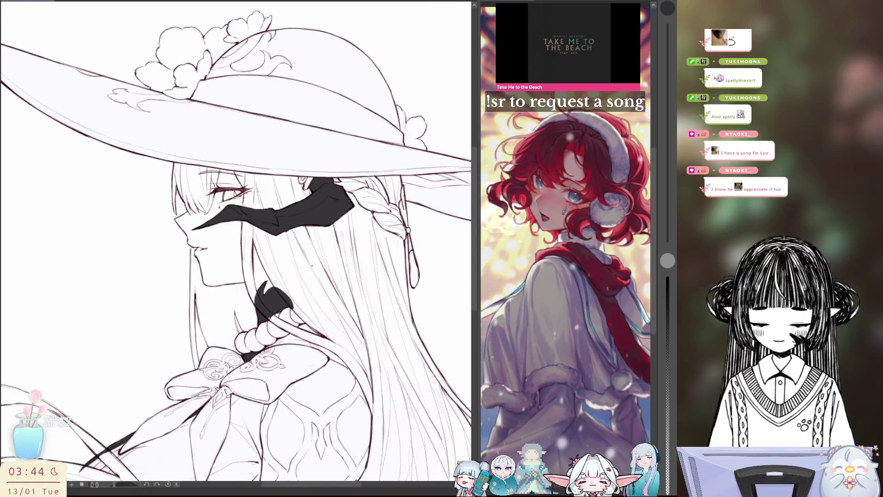
scroll(308, 278, up, 4)
scroll(307, 278, up, 2)
Restore the dark hair fill and review the whole figure mirrored and at fit-to-window size
drag(667, 260, 668, 276)
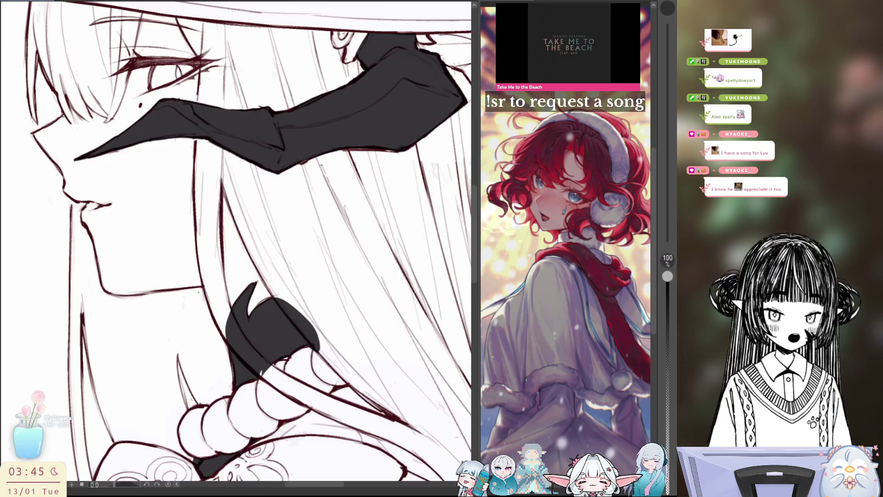
key(h)
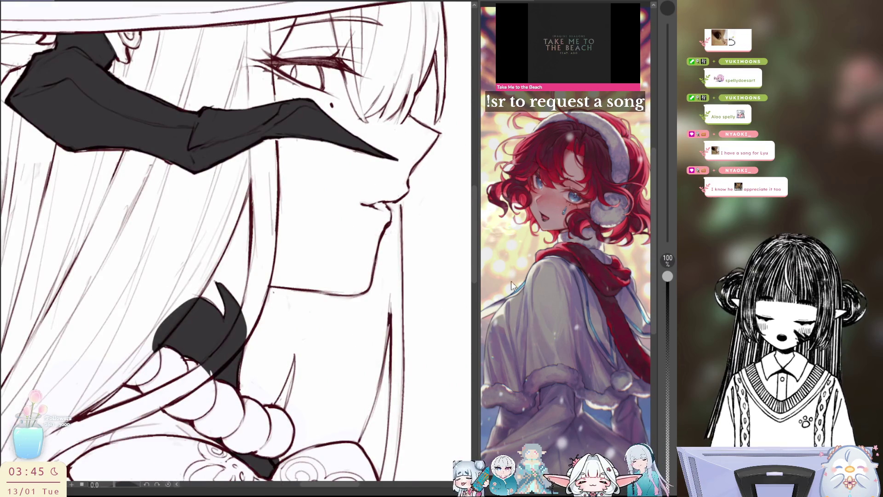
key(ctrl+0)
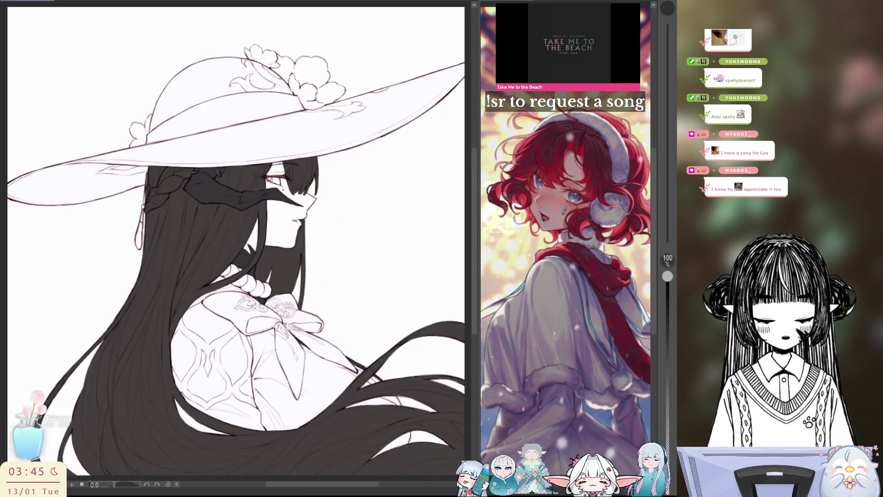
key(h)
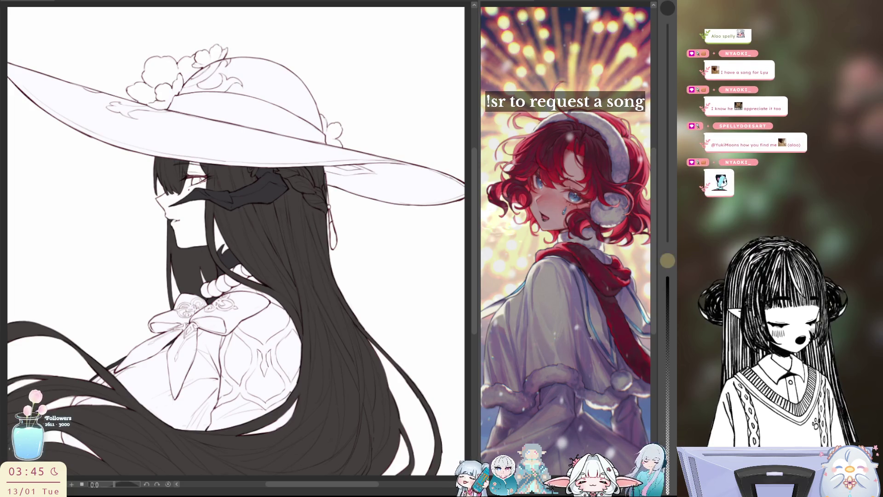
scroll(440, 310, down, 2)
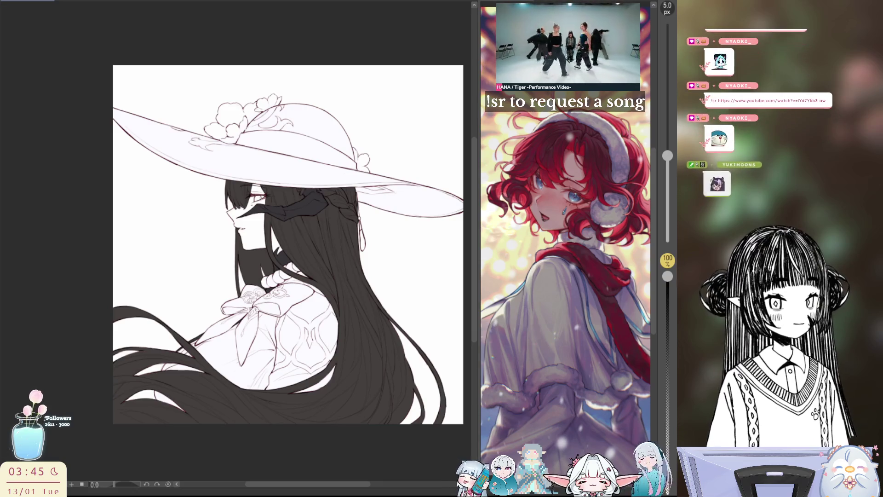
With a larger brush, trial several yellow highlight strokes down the hair beside her face, undoing each attempt
key(bracketright)
key(bracketright)
key(bracketright)
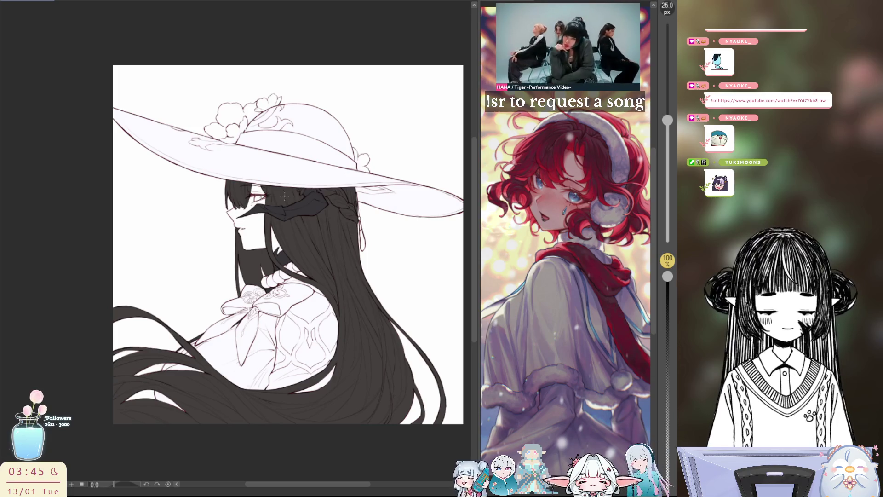
mouse_move(279, 188)
mouse_down()
mouse_move(295, 248)
mouse_move(325, 289)
mouse_up()
key(ctrl+z)
drag(277, 185, 315, 270)
key(ctrl+z)
drag(273, 180, 339, 302)
key(ctrl+z)
key(ctrl+z)
drag(309, 261, 341, 308)
key(ctrl+z)
drag(307, 258, 340, 318)
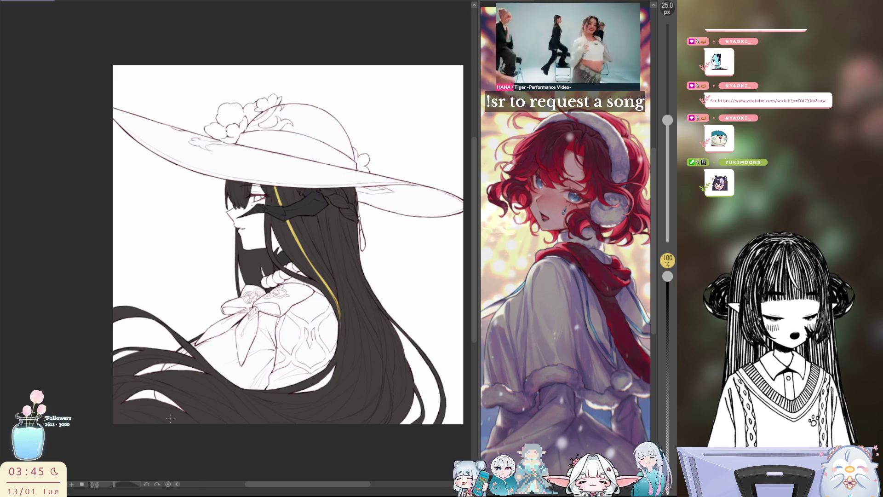
key(ctrl+z)
key(ctrl+z)
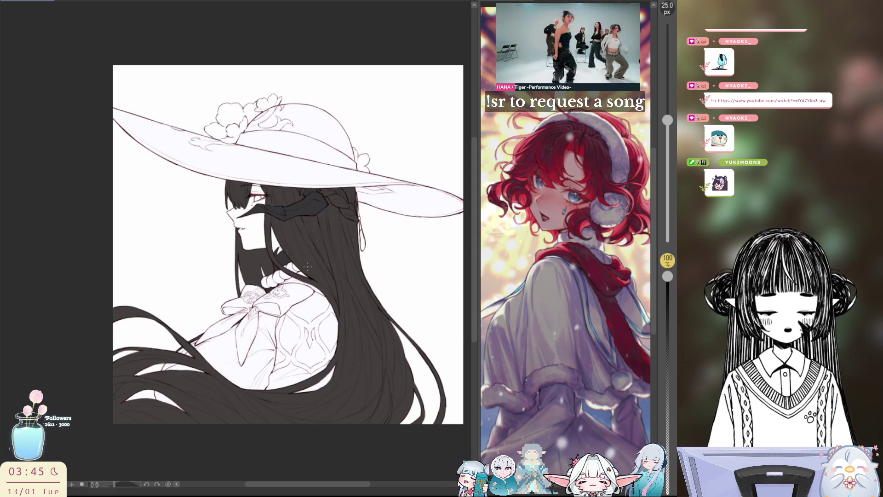
Settle the long yellow highlight strand and extend it further down the dark hair
drag(278, 187, 296, 239)
key(ctrl+z)
drag(279, 186, 303, 266)
key(ctrl+z)
key(ctrl+z)
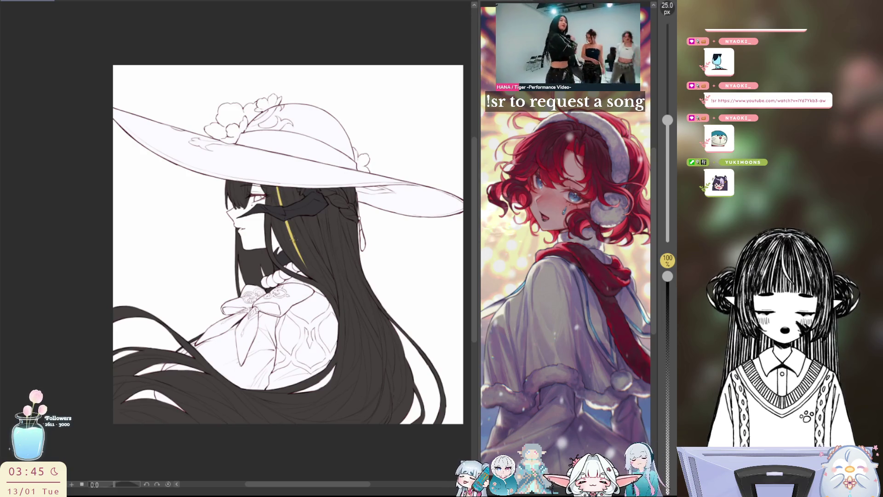
drag(304, 266, 316, 282)
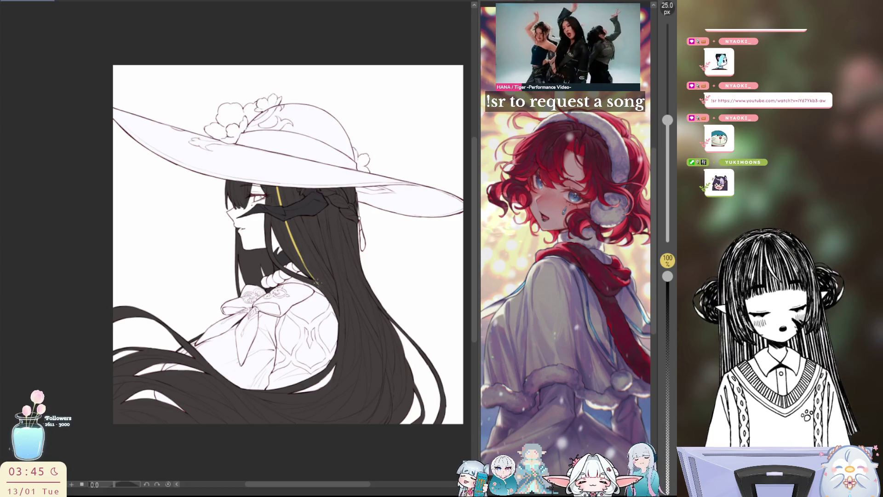
scroll(290, 255, up, 2)
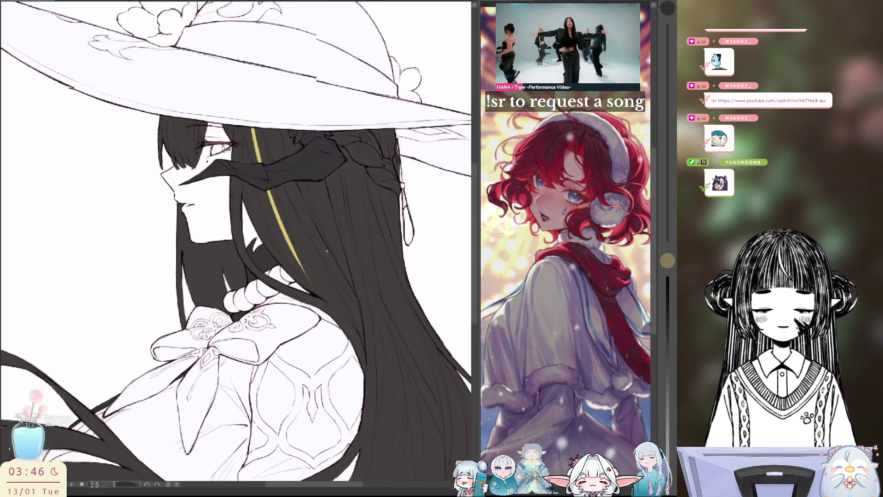
drag(302, 271, 319, 294)
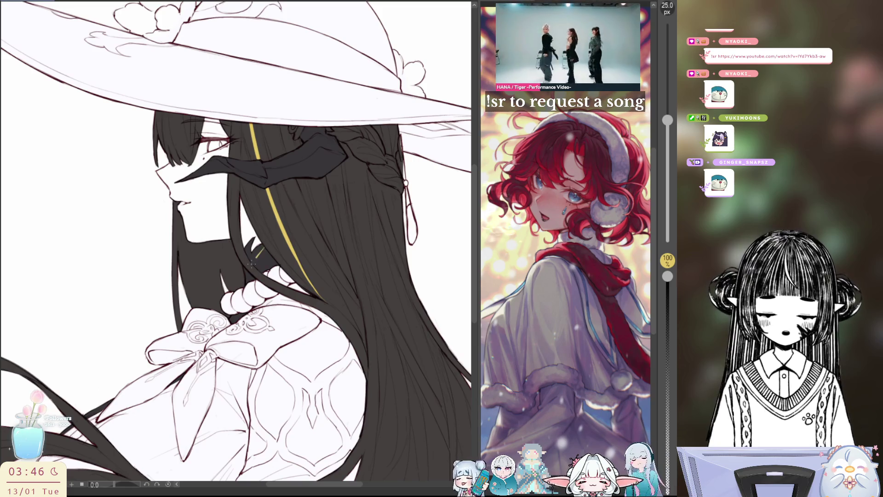
Add a second short yellow strand near the shoulder and retune the brush size
drag(246, 293, 265, 248)
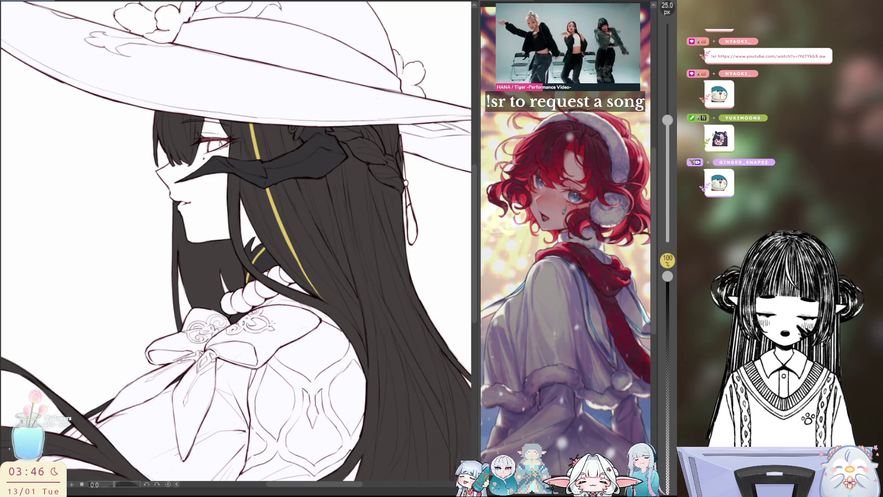
drag(273, 322, 276, 319)
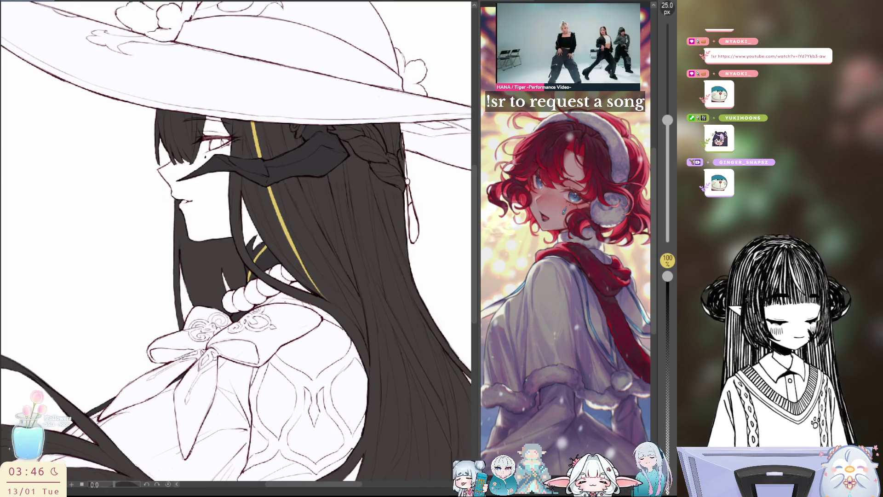
scroll(366, 226, up, 1)
scroll(378, 294, down, 2)
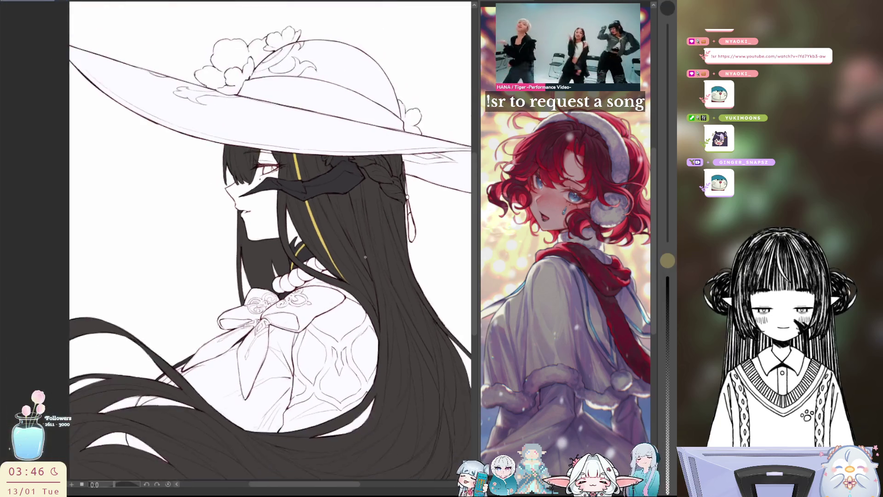
scroll(359, 294, up, 1)
scroll(341, 290, up, 1)
scroll(341, 291, down, 1)
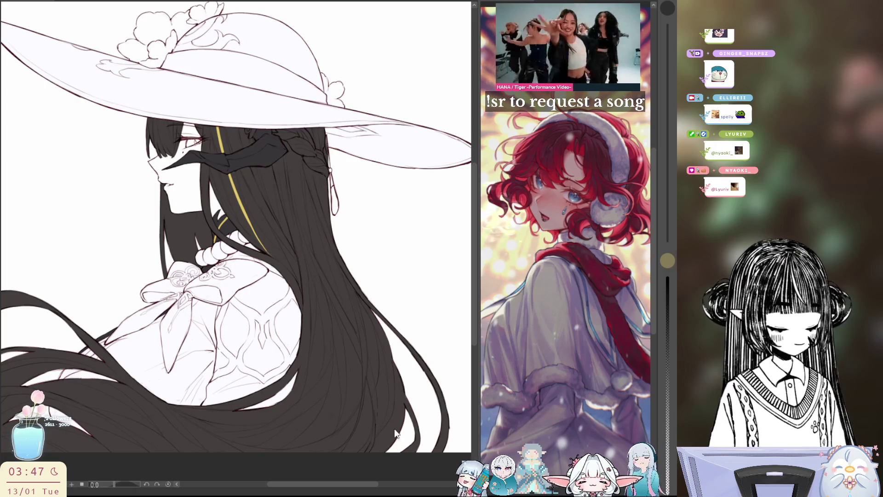
drag(364, 460, 427, 419)
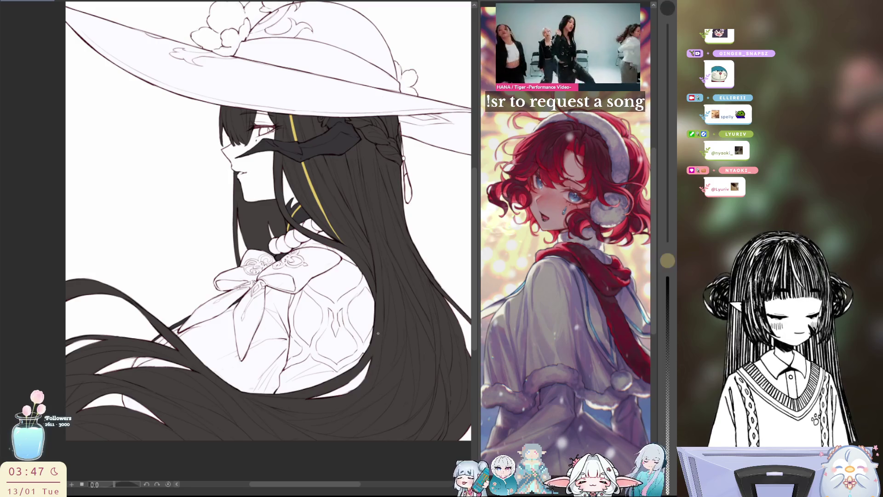
scroll(269, 221, down, 3)
scroll(297, 194, up, 1)
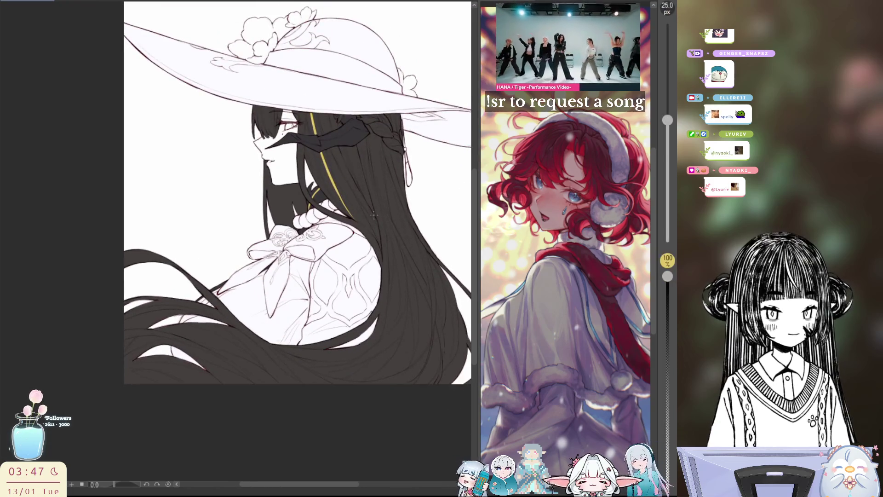
key(bracketleft)
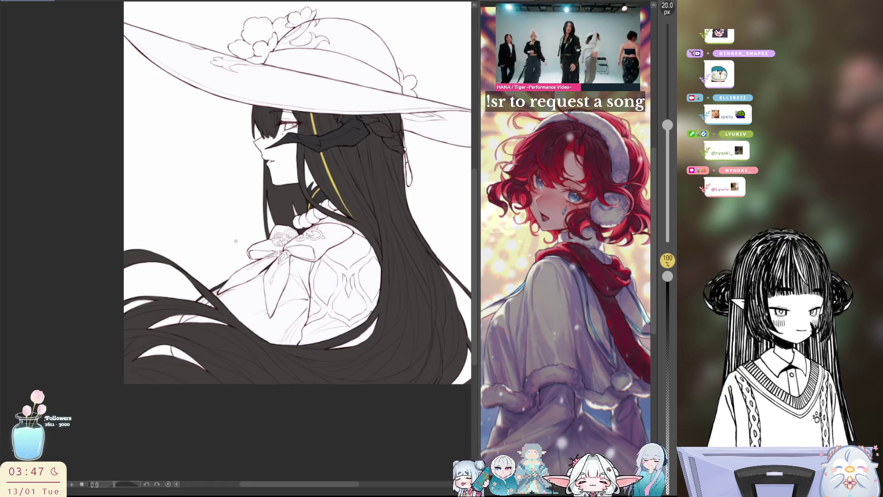
scroll(352, 268, up, 1)
key(bracketright)
key(bracketright)
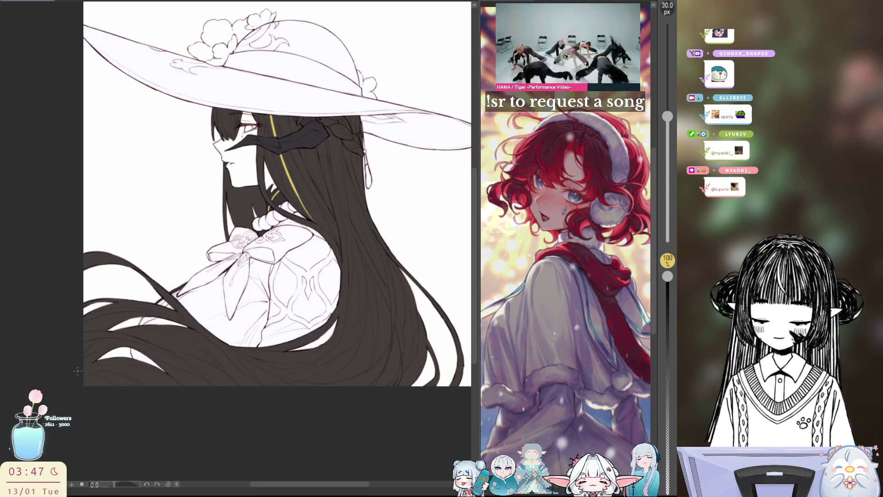
Paint thin yellow highlights across the lower-left hair tips, redrawing the left strand until it sits right
drag(84, 368, 142, 381)
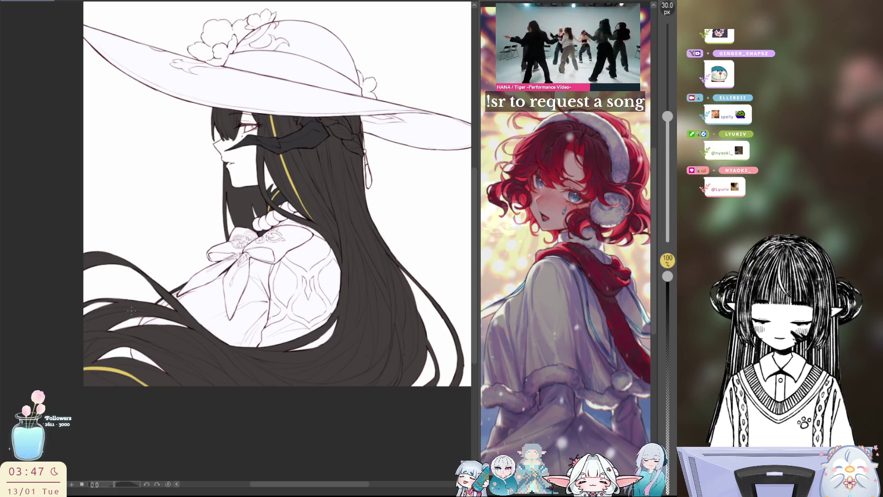
drag(107, 309, 173, 319)
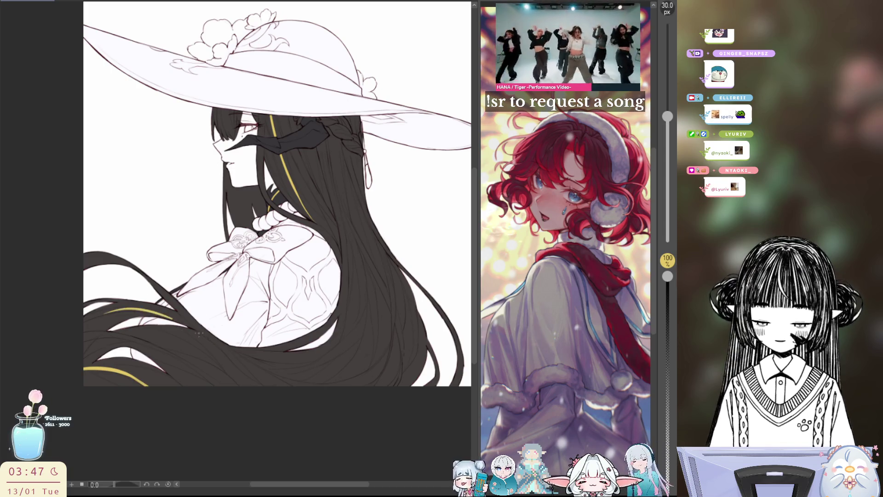
key(ctrl+z)
drag(110, 309, 173, 317)
key(ctrl+z)
drag(110, 309, 173, 317)
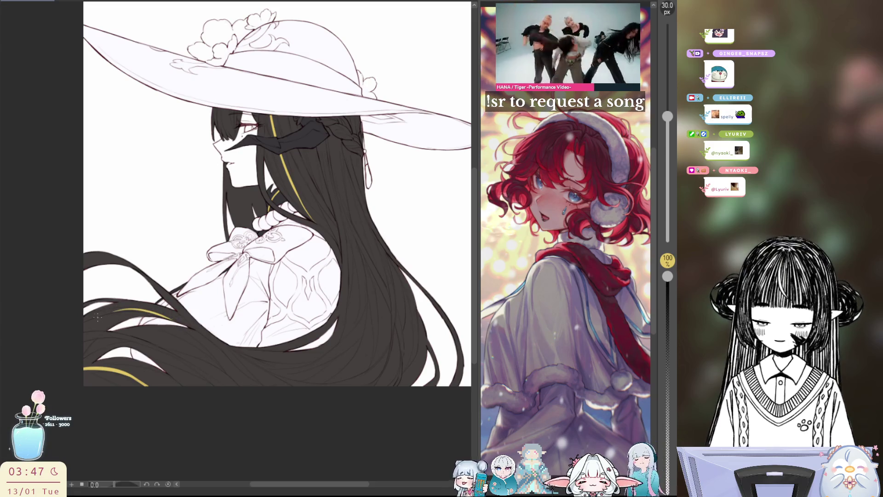
In the mirrored view, rework the right-side hair highlight as a thin yellow strand, then reset the view rotation
key(h)
key(ctrl+z)
mouse_move(239, 319)
mouse_down()
mouse_move(309, 330)
mouse_move(270, 226)
mouse_move(316, 260)
mouse_move(322, 309)
mouse_up()
key(ctrl+z)
key(ctrl+z)
drag(314, 239, 320, 324)
key(ctrl+z)
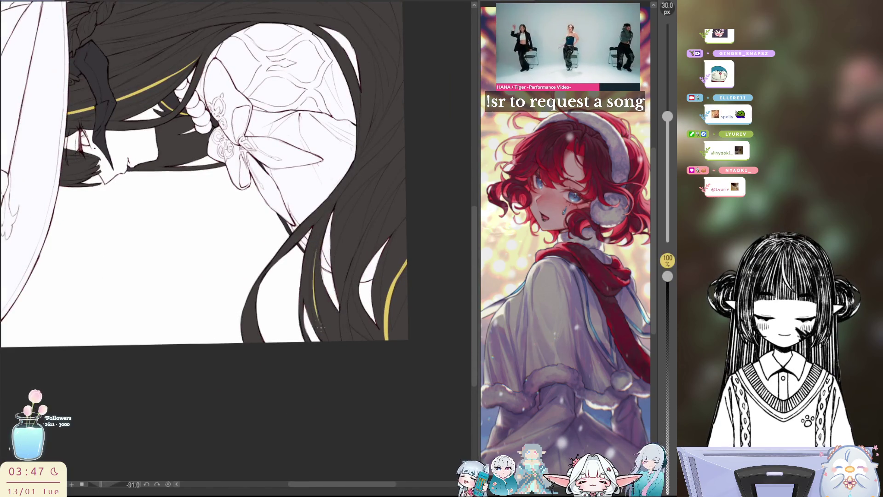
drag(313, 249, 324, 341)
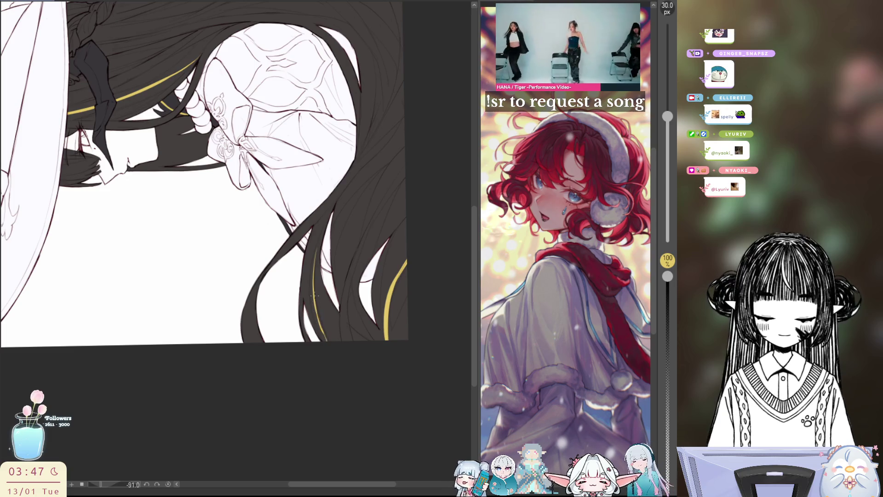
key(ctrl+z)
drag(325, 228, 309, 287)
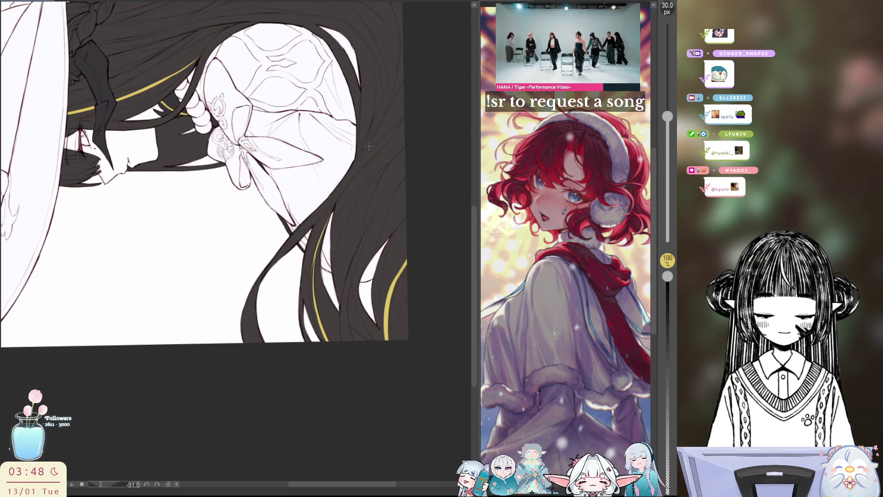
key(ctrl+at)
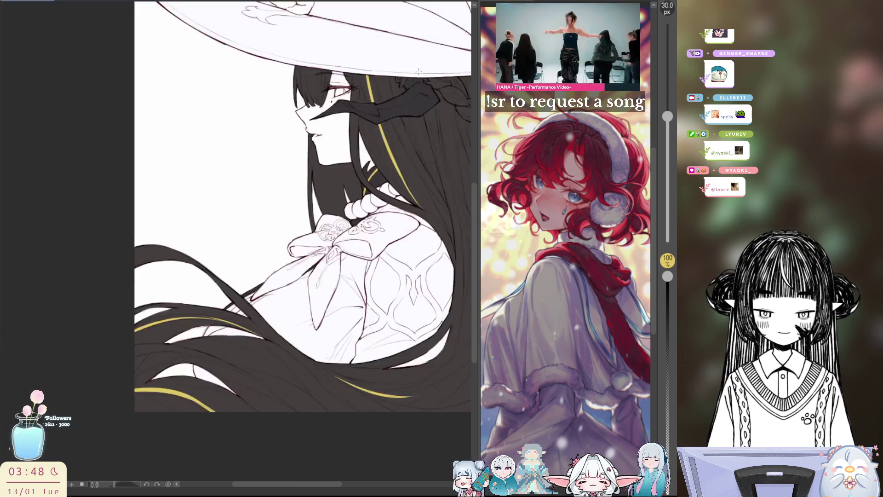
After a mirrored check, draw a yellow strand from the hairline down the hair below her jaw
key(h)
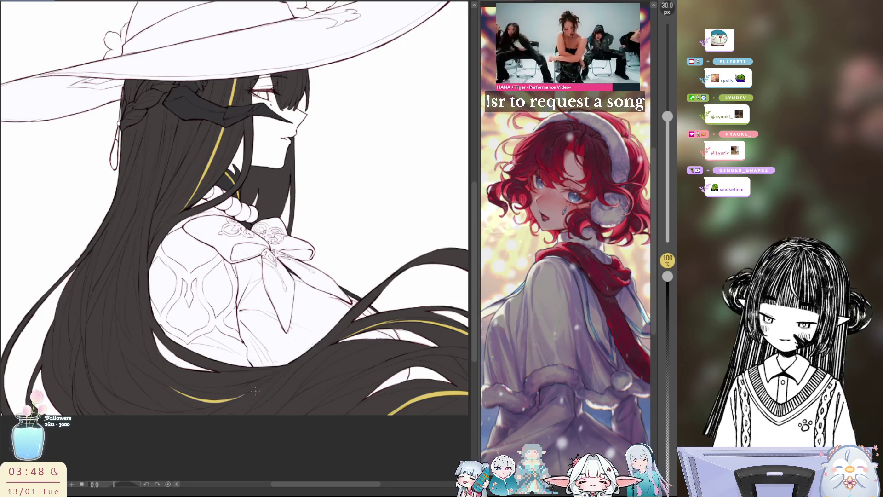
key(h)
scroll(327, 184, up, 1)
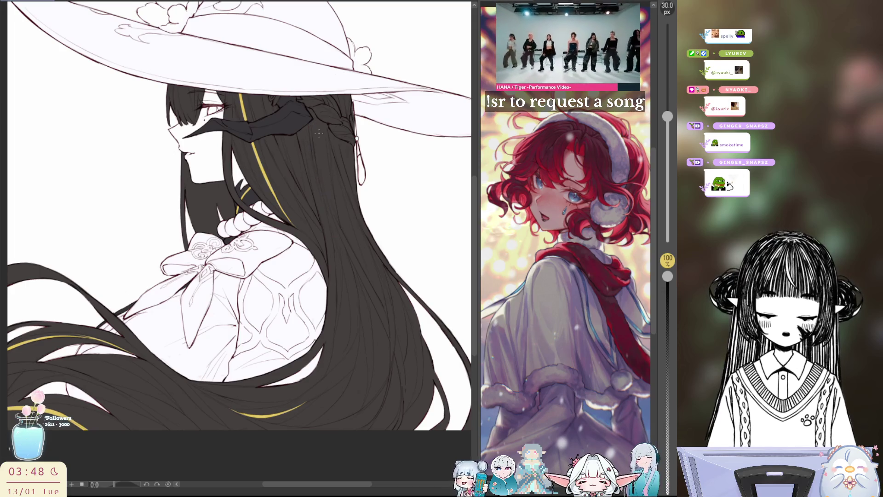
drag(309, 122, 316, 173)
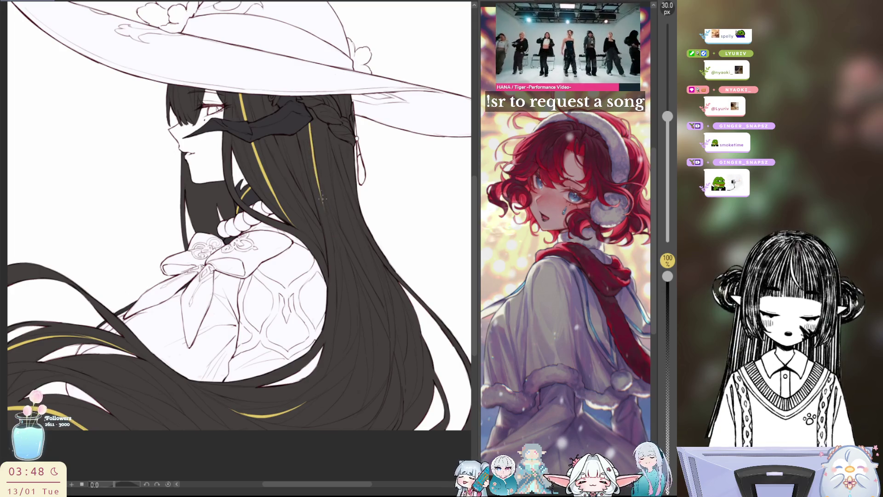
key(ctrl+z)
drag(309, 121, 329, 233)
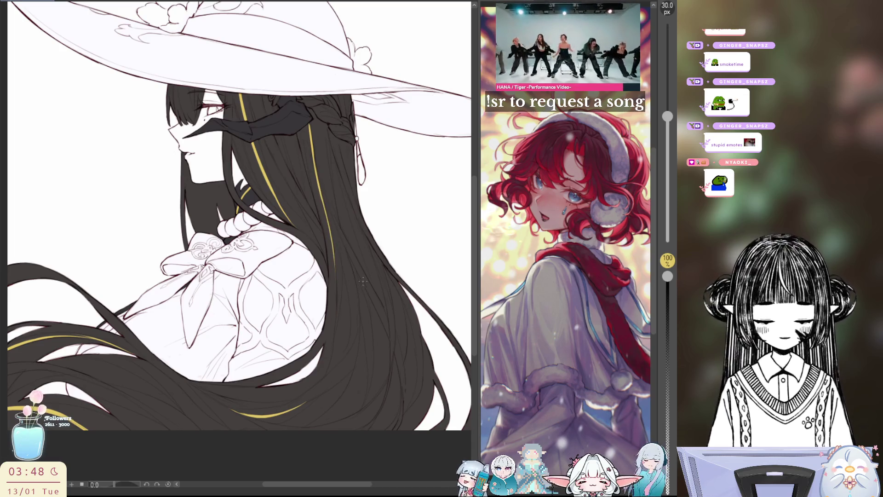
Try a yellow strand on the right side of the hair, reject it after a mirrored check and flip back
key(h)
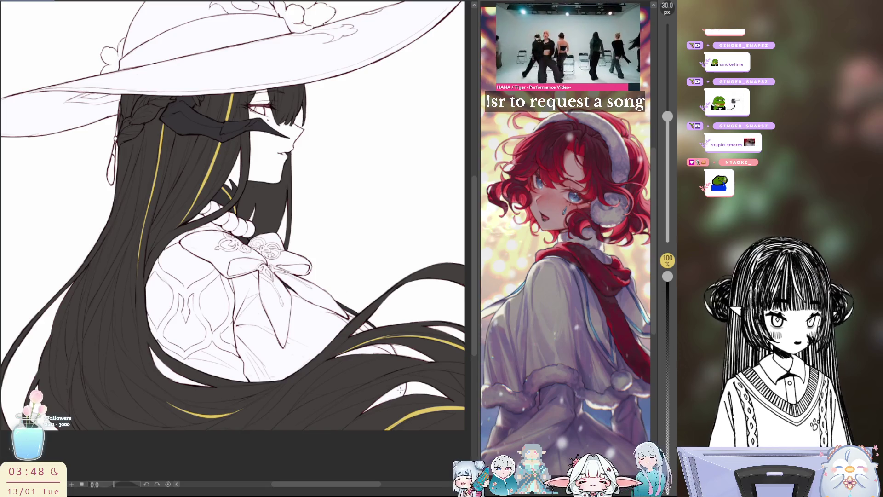
key(h)
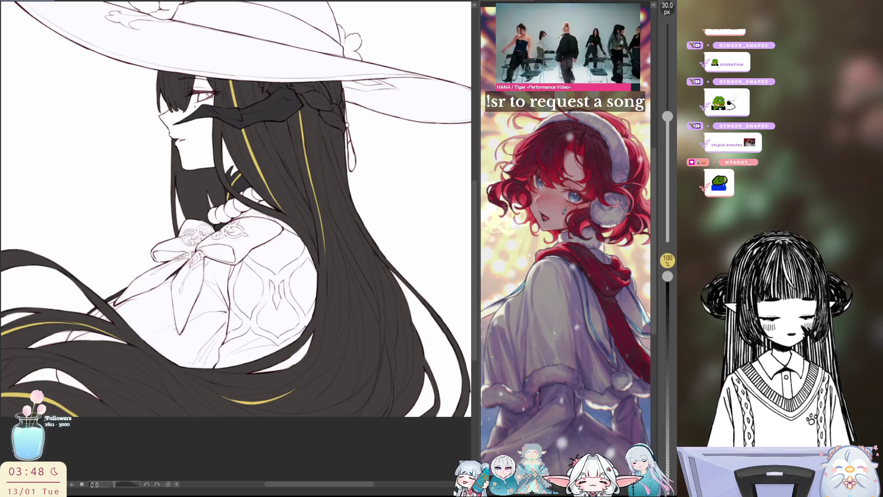
drag(416, 325, 395, 402)
key(h)
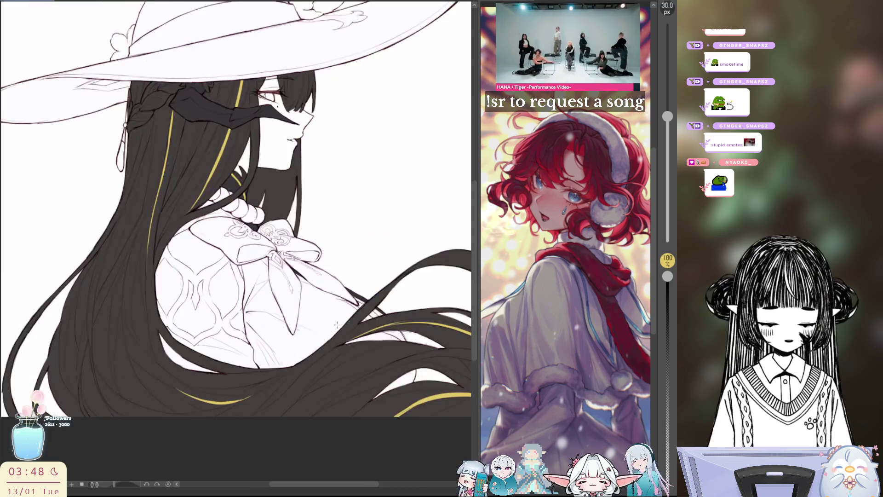
key(ctrl+z)
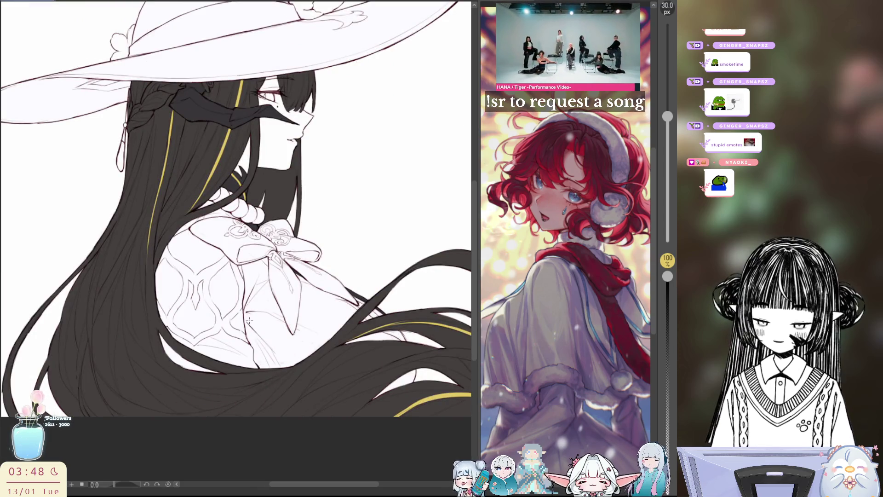
key(h)
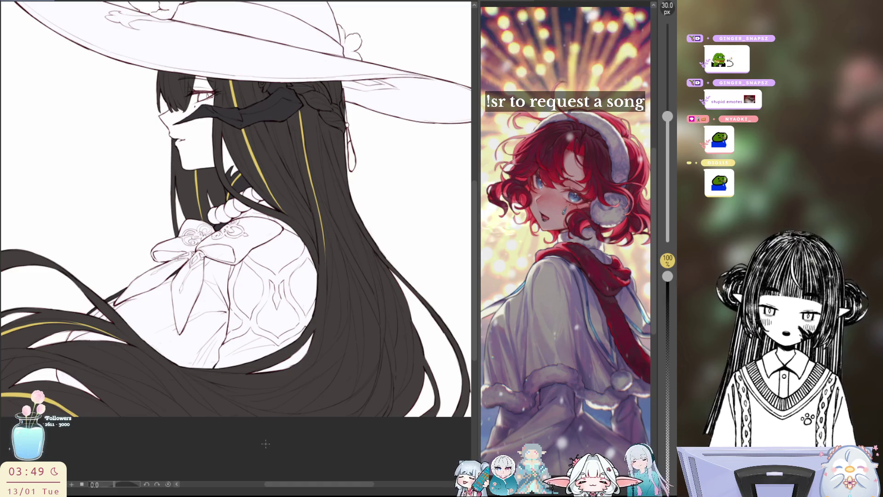
scroll(236, 219, down, 1)
scroll(305, 281, down, 2)
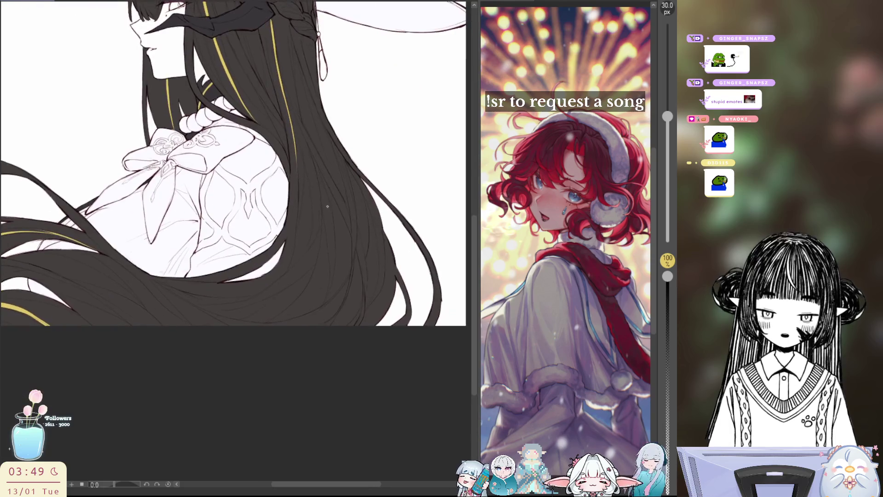
scroll(321, 259, up, 1)
Paint and extend a thin yellow highlight down the lower-left hair strand, trimming part of it
drag(317, 267, 343, 276)
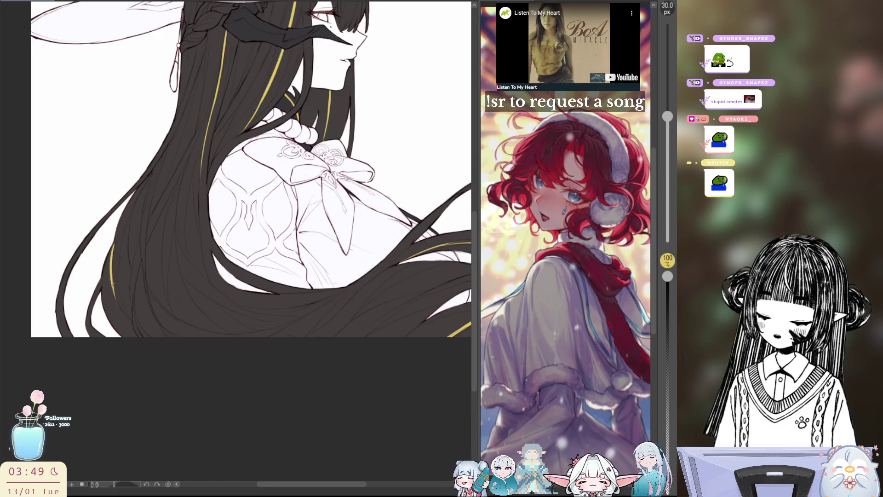
drag(111, 242, 112, 298)
drag(110, 254, 120, 311)
drag(109, 278, 135, 326)
drag(114, 295, 132, 322)
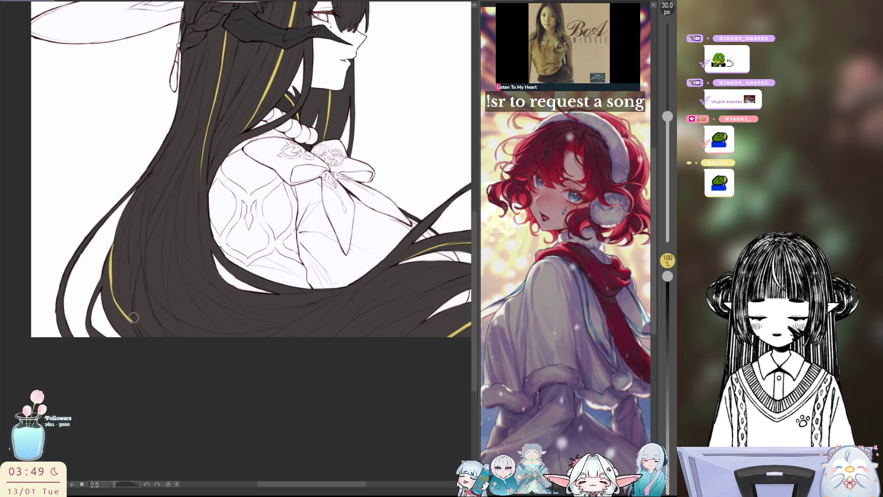
scroll(246, 177, up, 1)
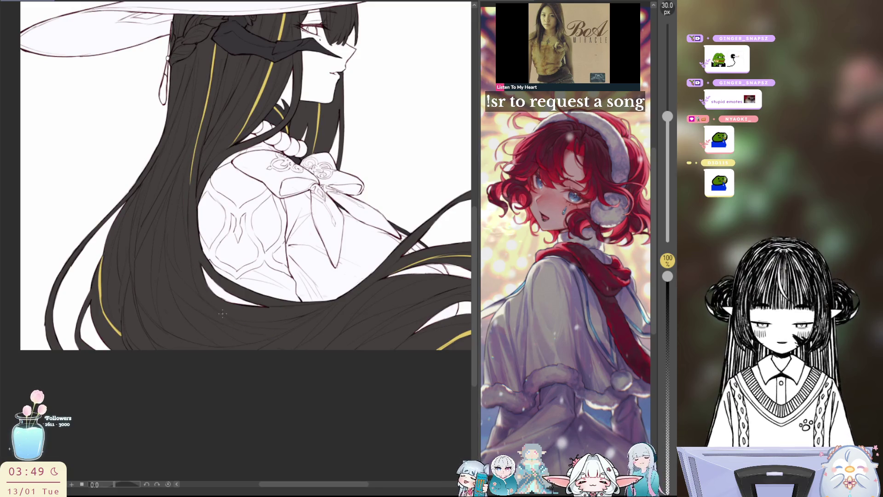
drag(194, 277, 222, 313)
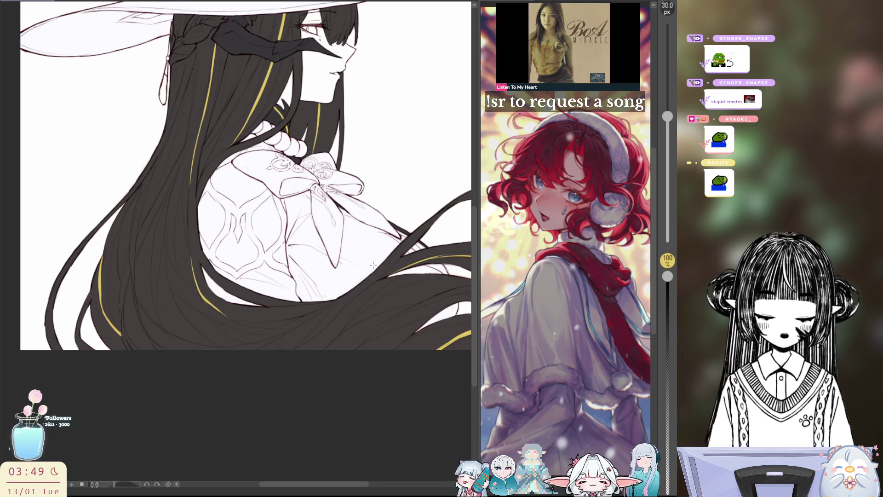
In the mirrored view, redraw the lower highlight thinner with a dark edge stroke, then flip back and forth to check the hat
key(h)
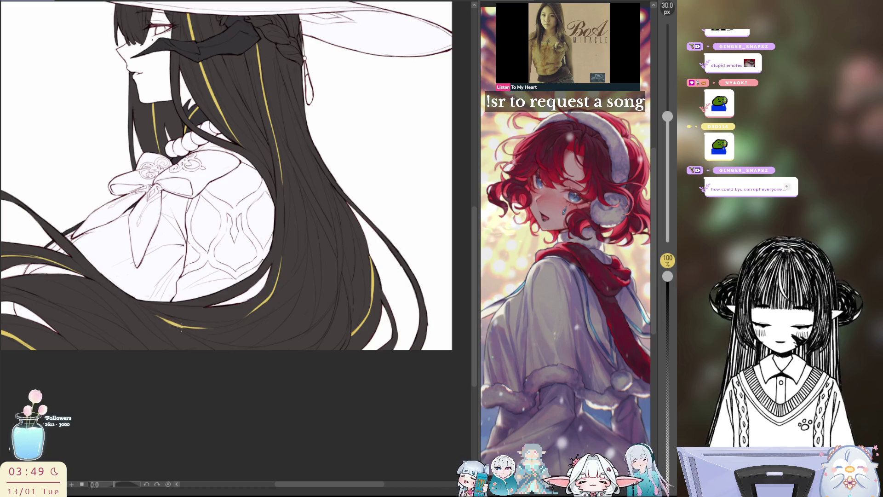
drag(158, 318, 181, 324)
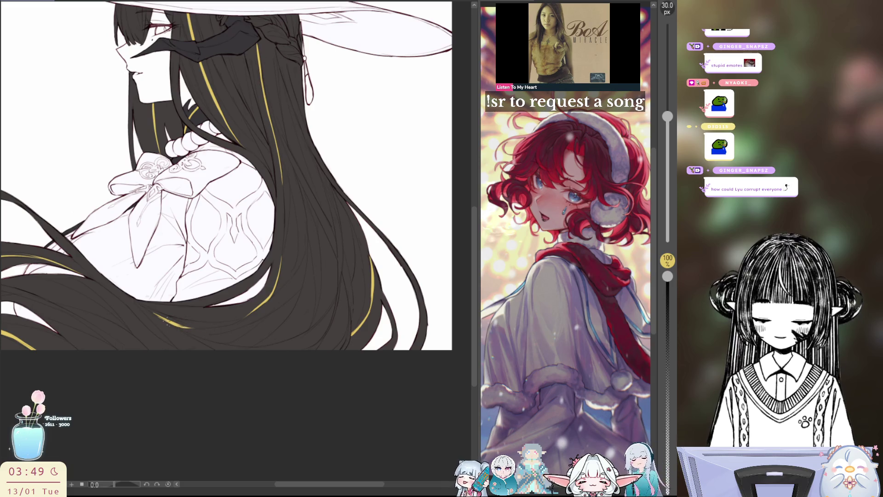
drag(159, 319, 147, 310)
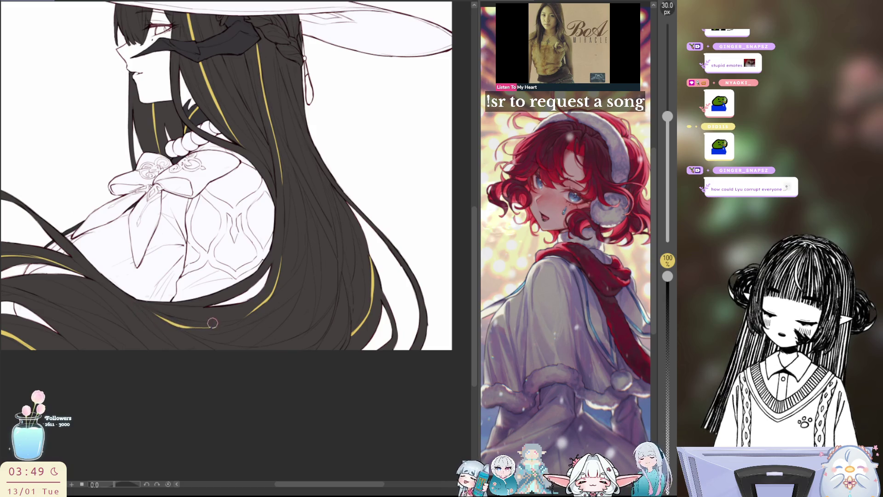
drag(176, 330, 210, 328)
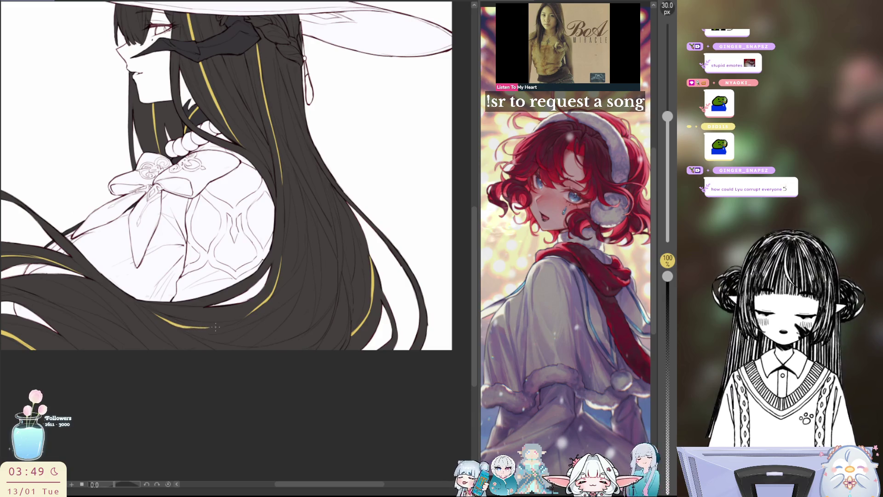
key(h)
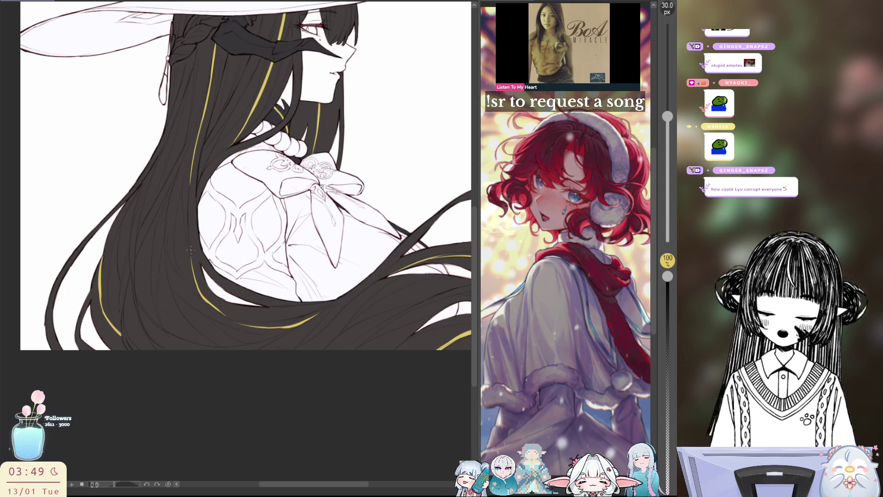
key(h)
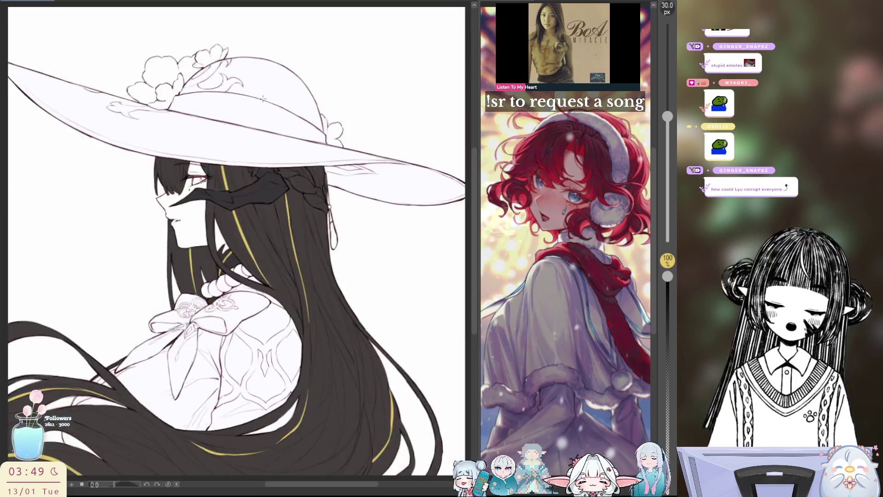
key(h)
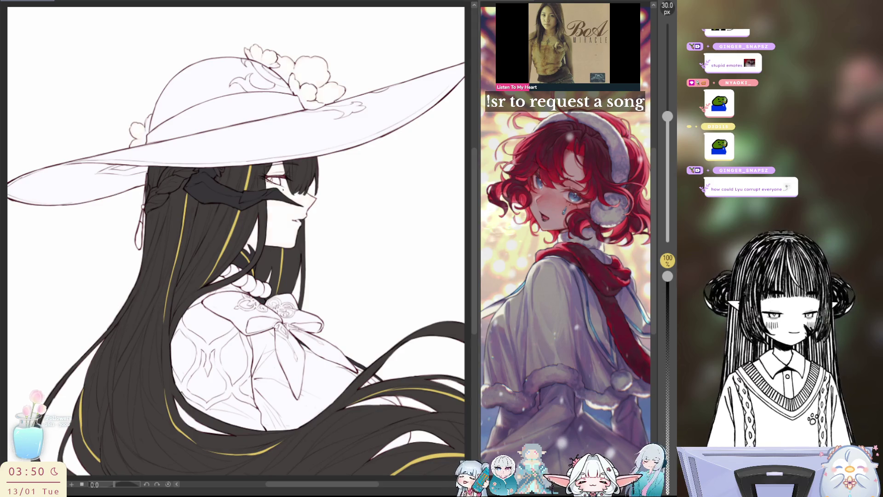
scroll(417, 137, down, 2)
key(h)
scroll(417, 137, up, 2)
scroll(417, 137, up, 1)
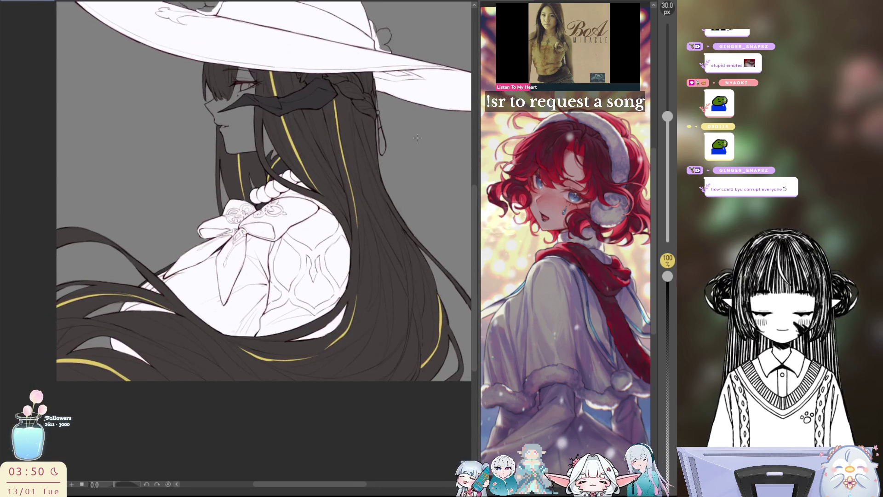
Remove the dark fill over the face so the pale skin shows on the grey backdrop, and zoom toward the face
key(ctrl+z)
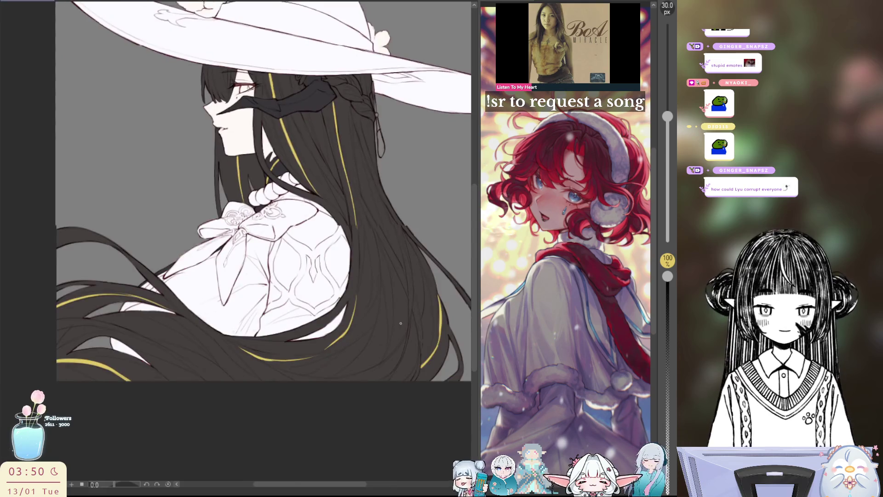
scroll(249, 241, up, 3)
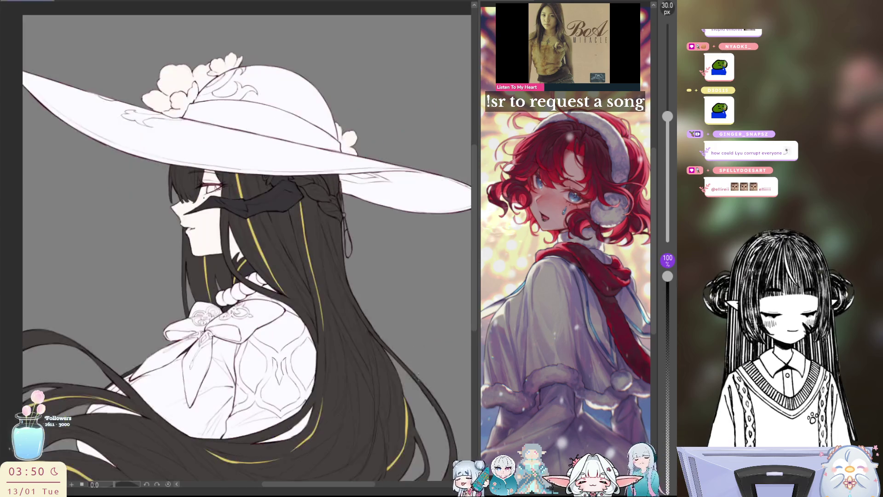
drag(414, 378, 415, 368)
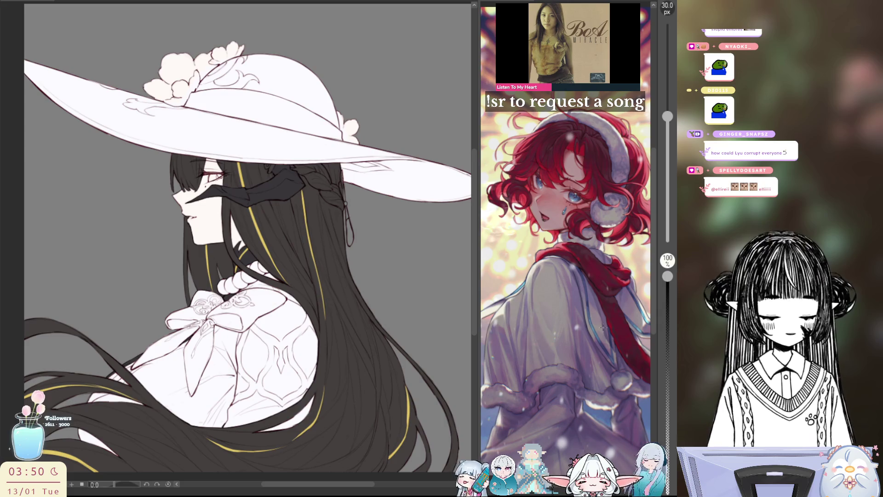
key(ctrl+plus)
key(ctrl+plus)
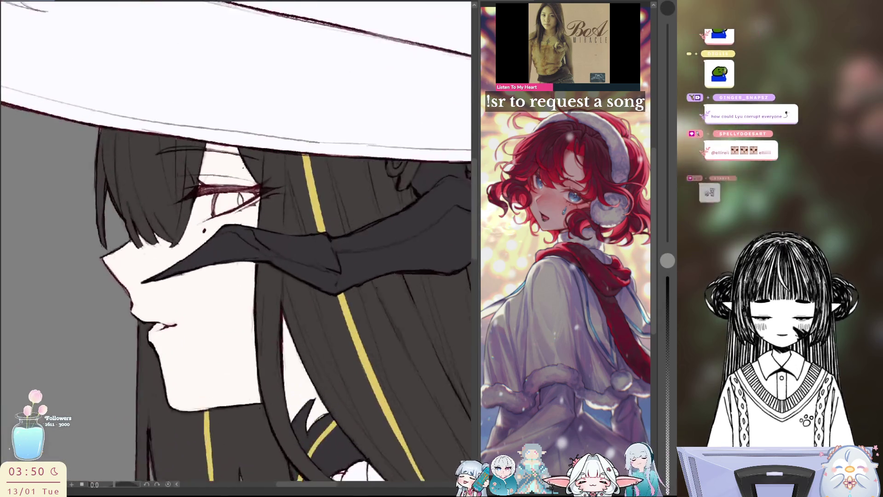
Check the purple eye close up with the skin layer hidden and mirrored, restore the pale skin and fit the figure
key(ctrl+plus)
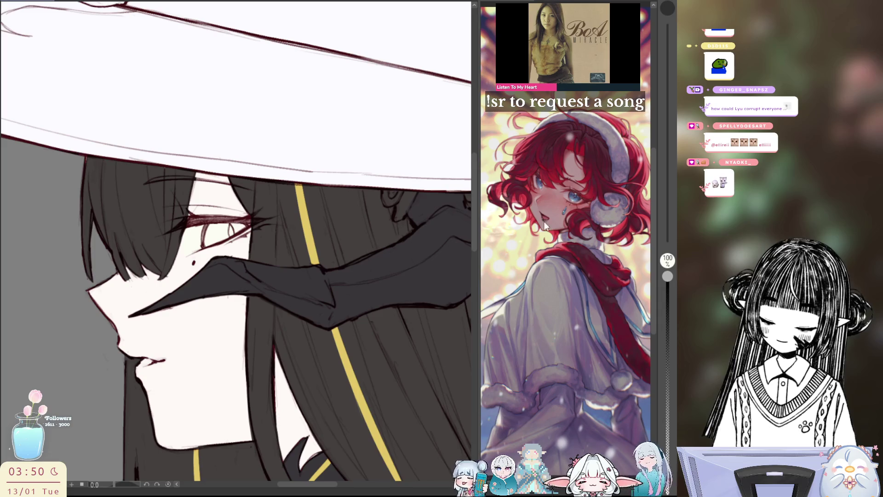
click(608, 226)
key(h)
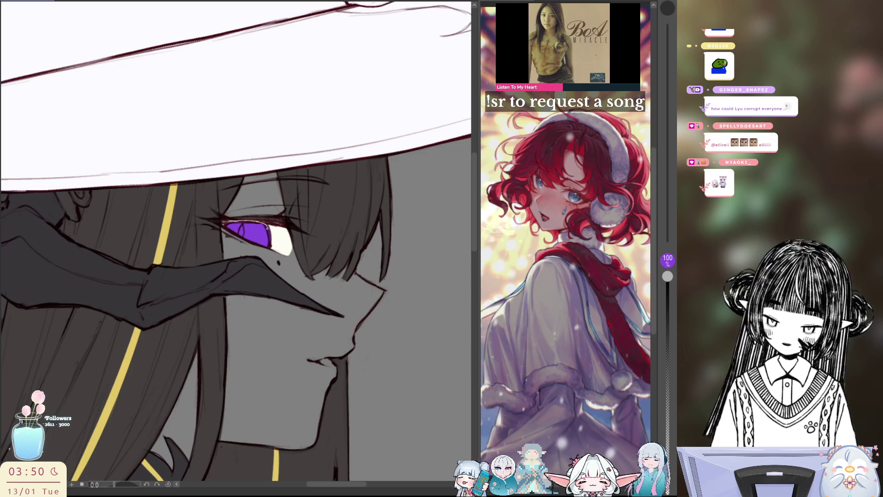
key(h)
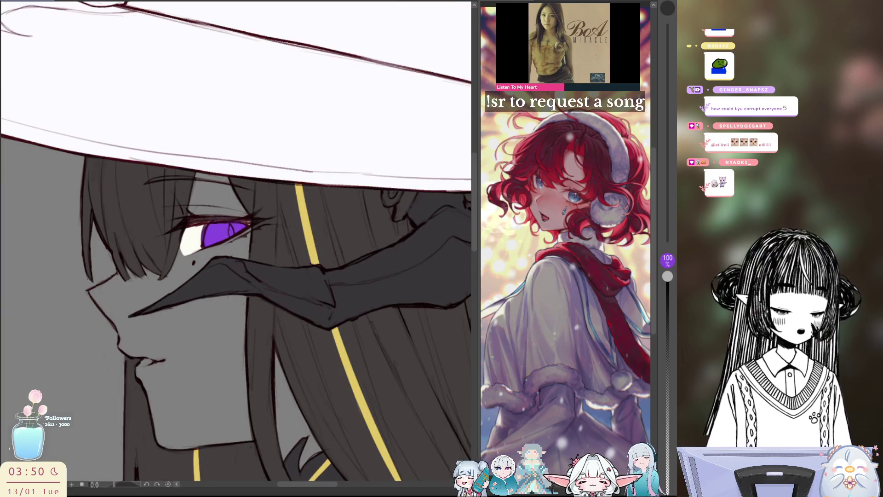
click(173, 359)
key(ctrl+0)
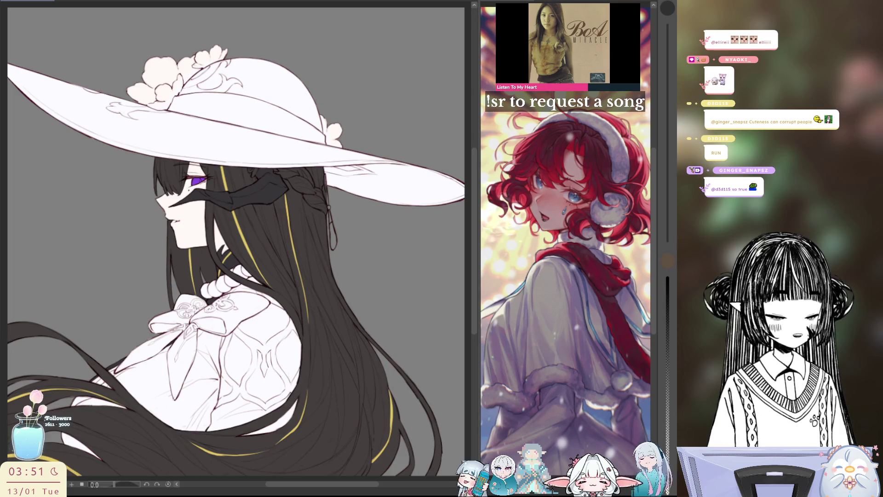
scroll(319, 227, up, 2)
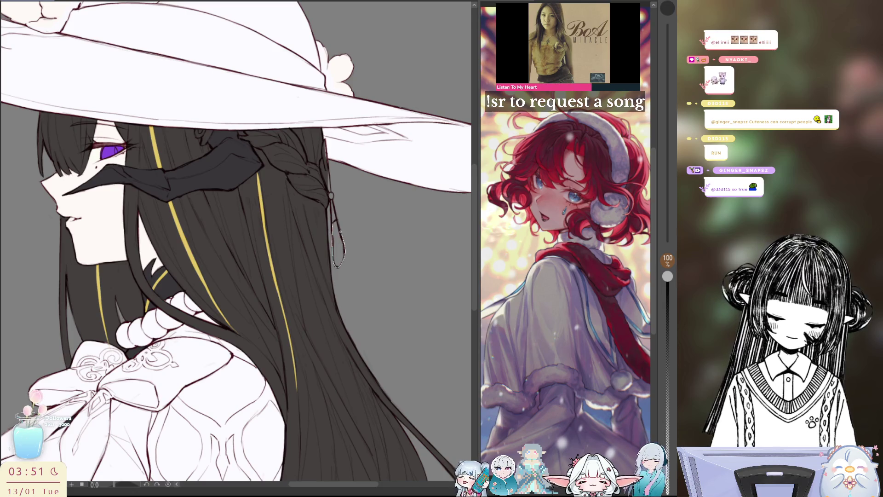
Fill the dangling earring brown, turn the backdrop white and run a tan line along the earring cord
click(338, 245)
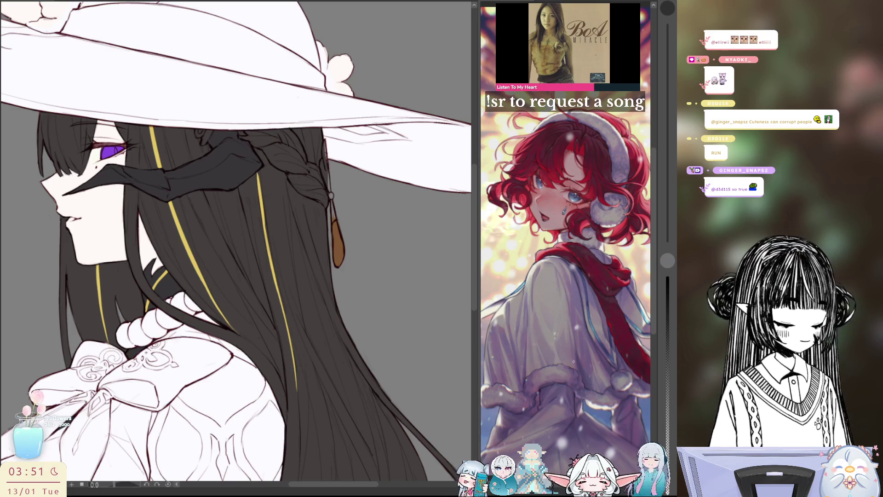
scroll(403, 283, down, 3)
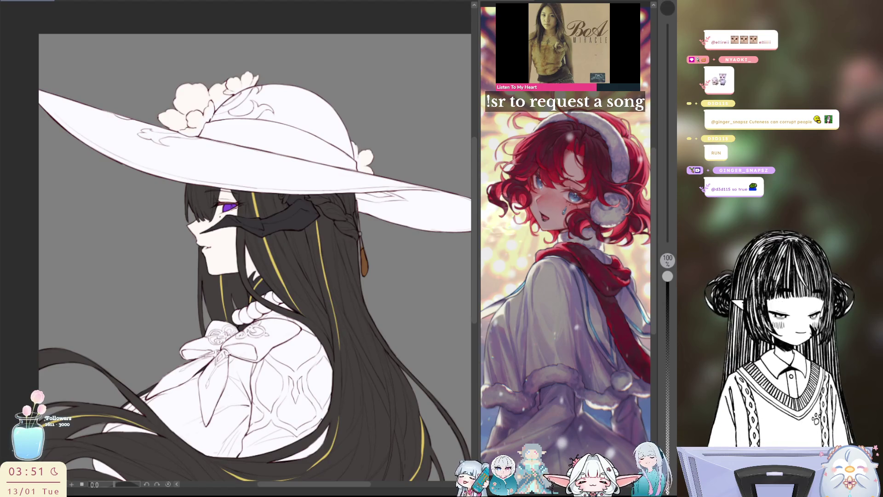
scroll(348, 222, up, 3)
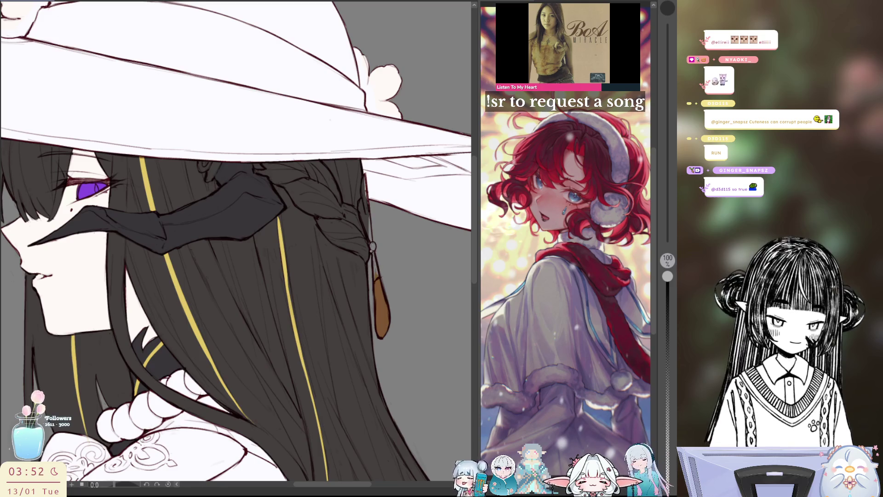
click(381, 259)
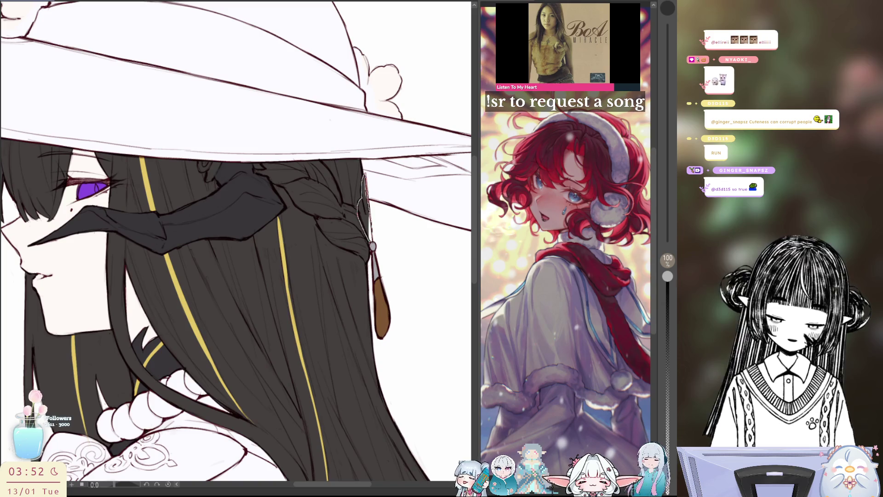
drag(363, 176, 370, 236)
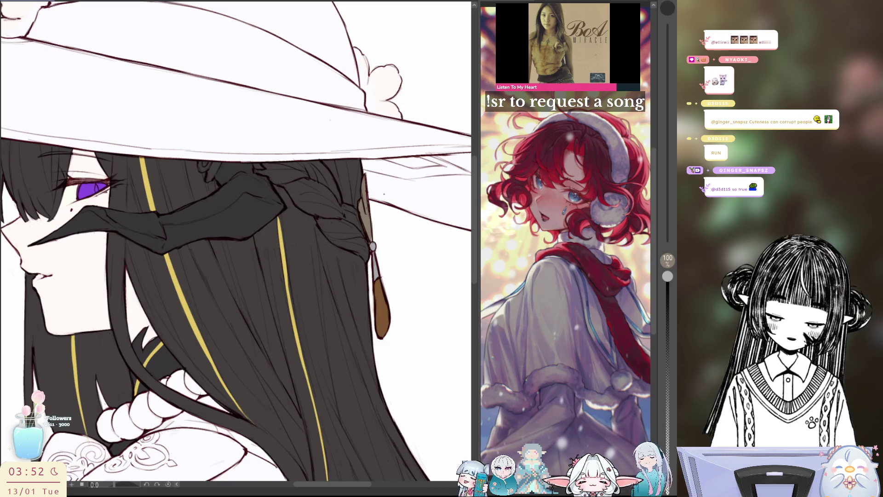
scroll(384, 196, down, 3)
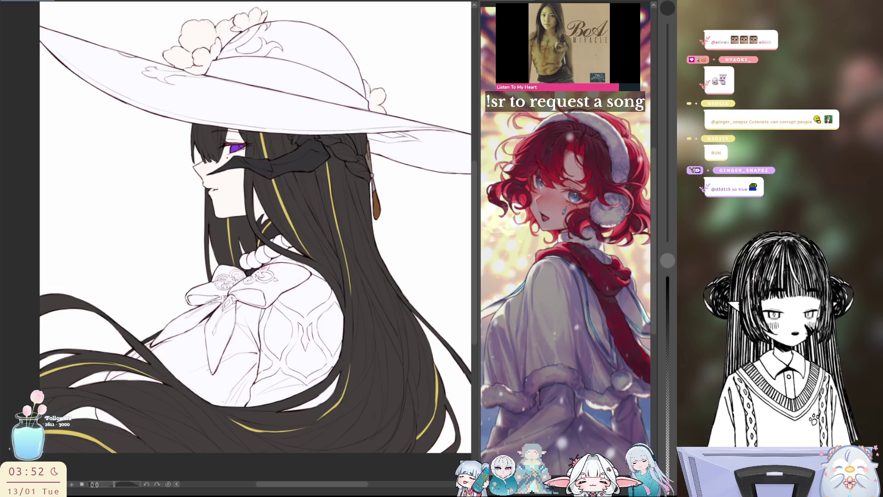
scroll(289, 89, up, 3)
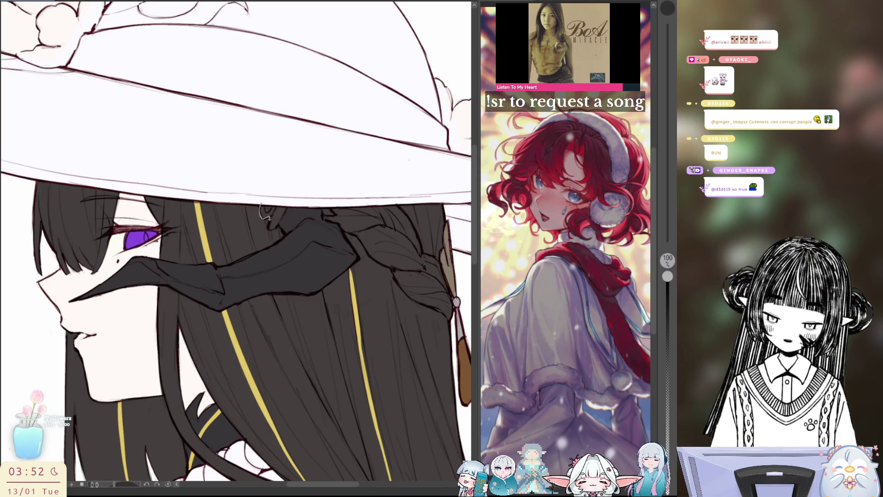
Add a light stroke on the hair, centre the view on the ornament and trial a first yellow line on it
drag(262, 207, 280, 222)
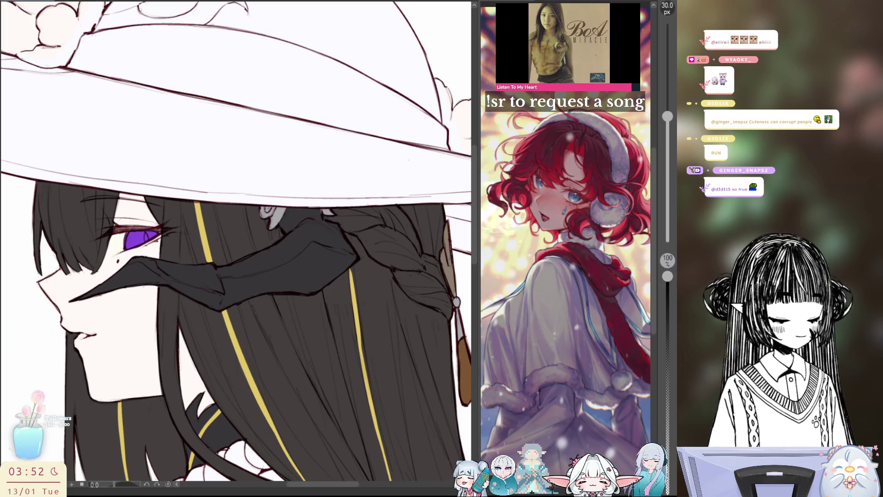
drag(381, 372, 395, 364)
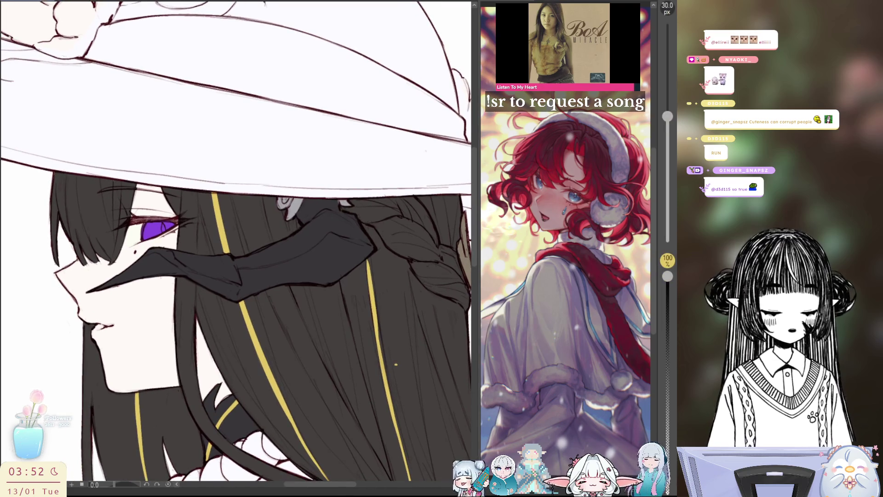
drag(395, 364, 390, 359)
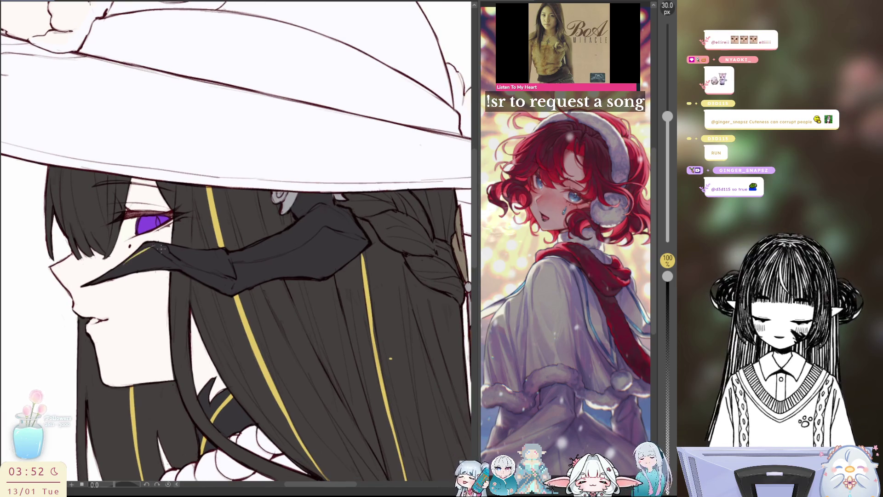
drag(146, 250, 186, 263)
key(ctrl+z)
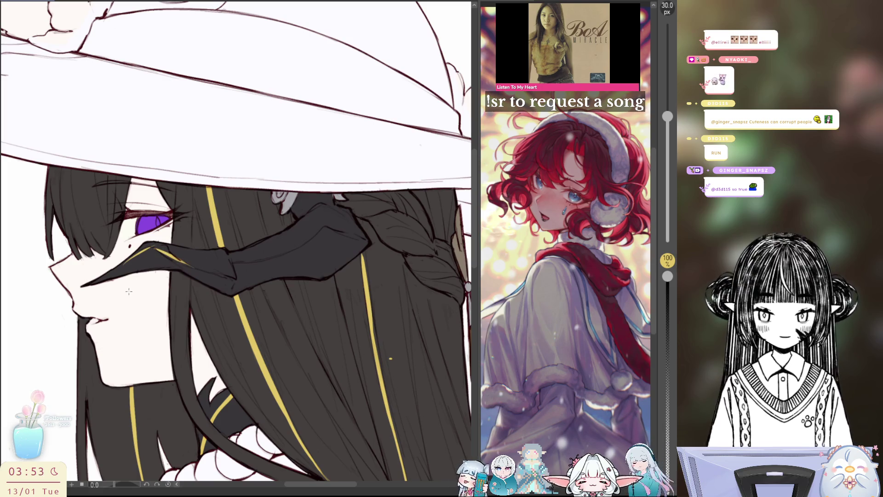
key(ctrl+z)
Draw a long gold highlight line along the black ornament and extend it across beside the eye
drag(149, 246, 181, 263)
key(ctrl+z)
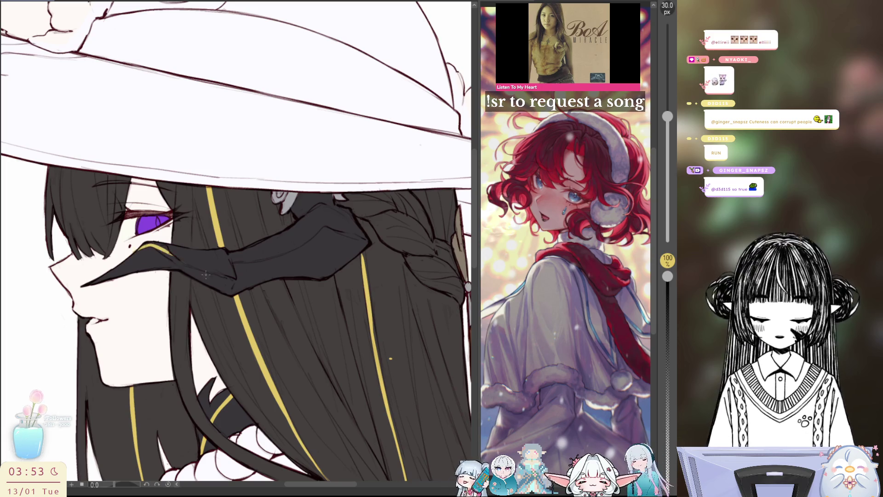
drag(158, 247, 229, 276)
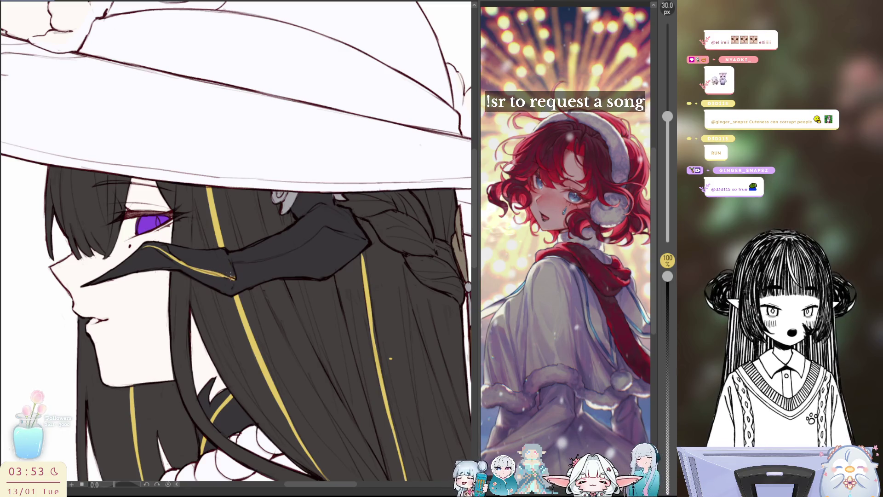
drag(235, 275, 283, 255)
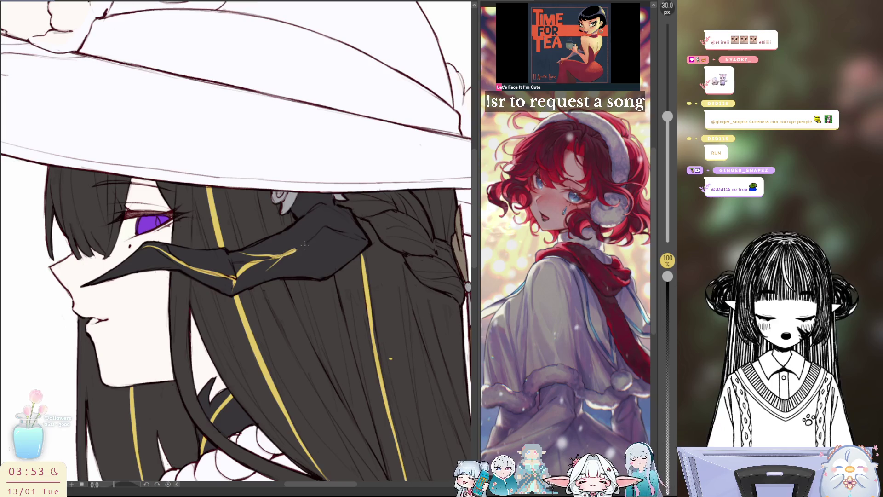
Add a gold line on the horn's lower edge after several undone attempts, then fit the illustration in the window
drag(306, 241, 349, 230)
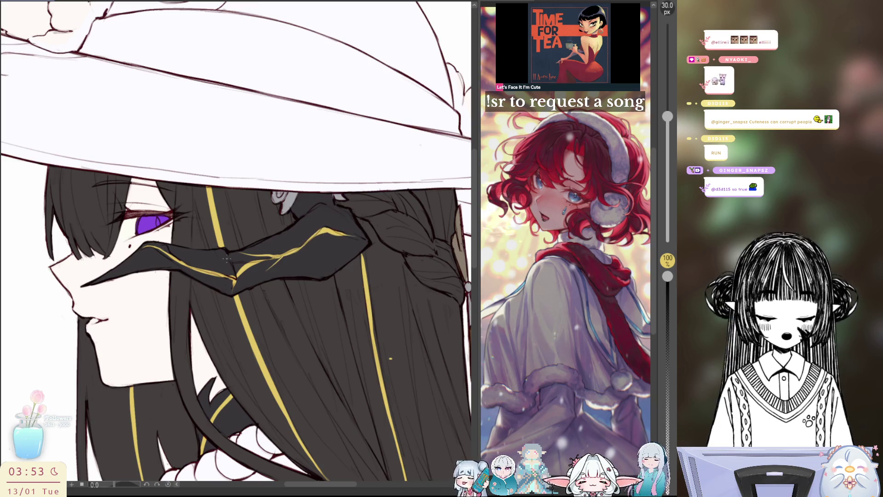
key(ctrl+z)
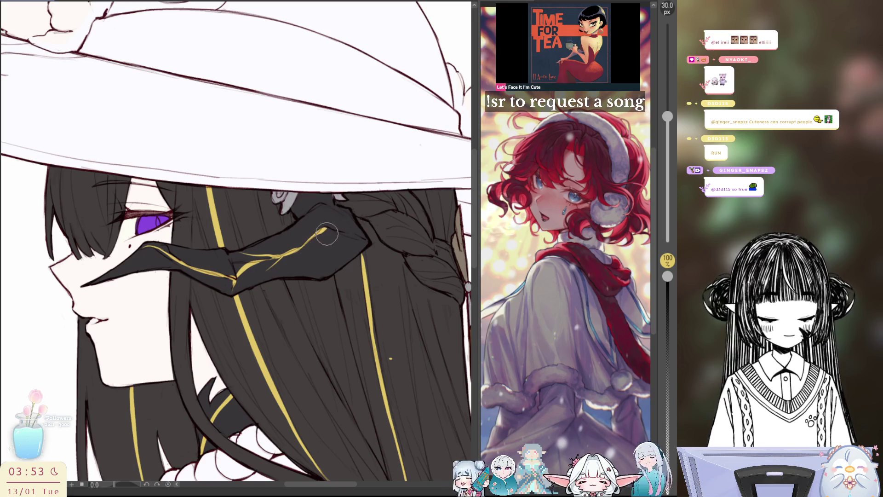
drag(329, 233, 325, 215)
key(ctrl+z)
drag(329, 221, 320, 201)
drag(337, 233, 322, 281)
key(ctrl+z)
mouse_move(337, 230)
mouse_down()
mouse_move(342, 240)
mouse_move(321, 280)
mouse_up()
key(ctrl+z)
mouse_move(338, 232)
mouse_down()
mouse_move(321, 276)
mouse_move(328, 272)
mouse_up()
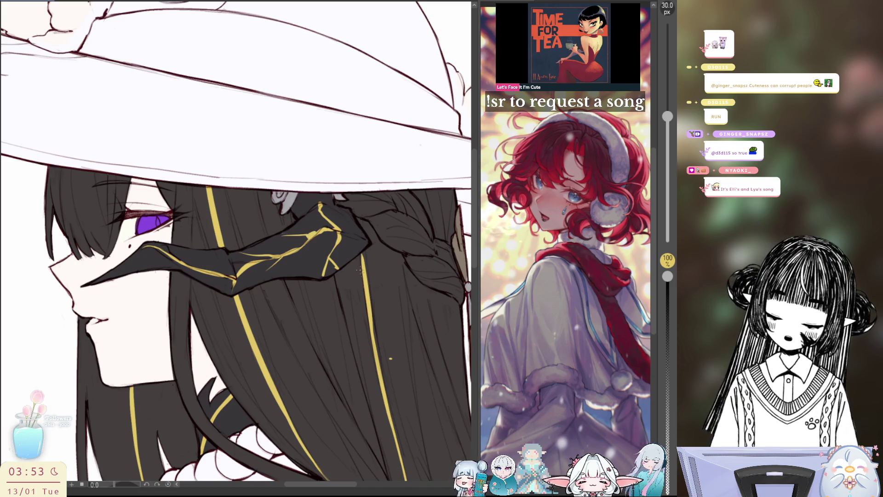
key(ctrl+0)
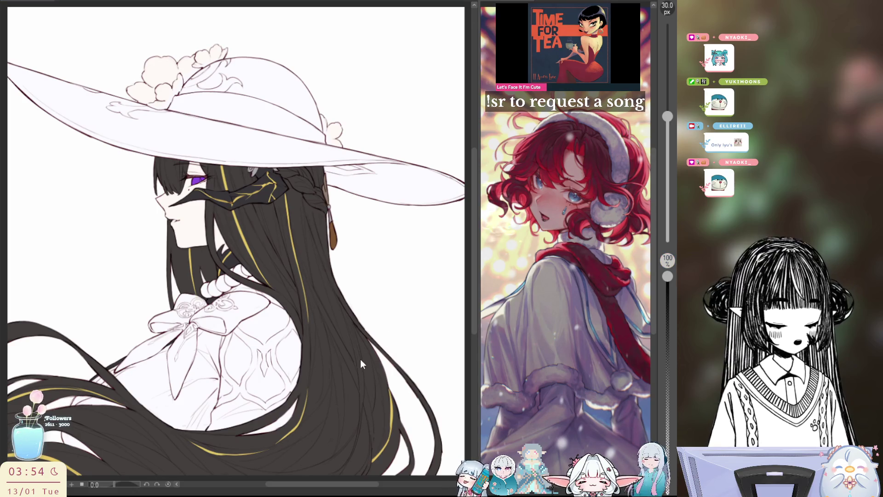
Shade the hat's band grey, working with the canvas rotated to reach its underside
drag(360, 364, 379, 359)
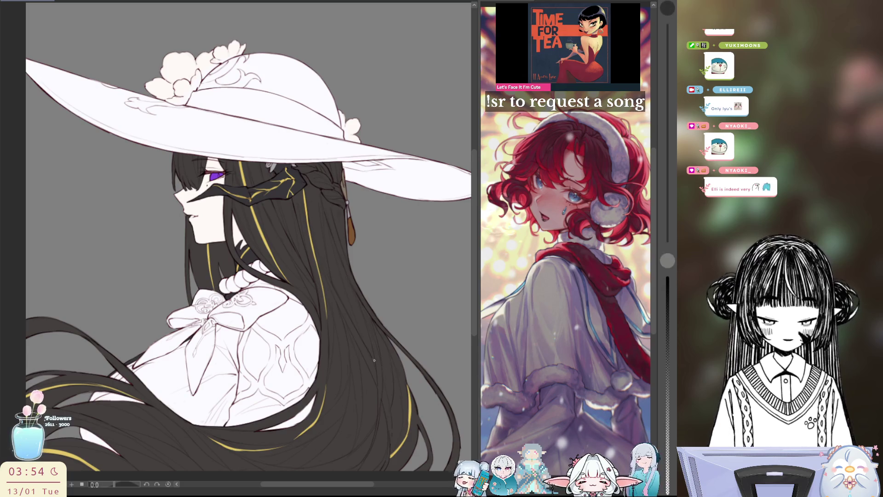
drag(359, 248, 249, 138)
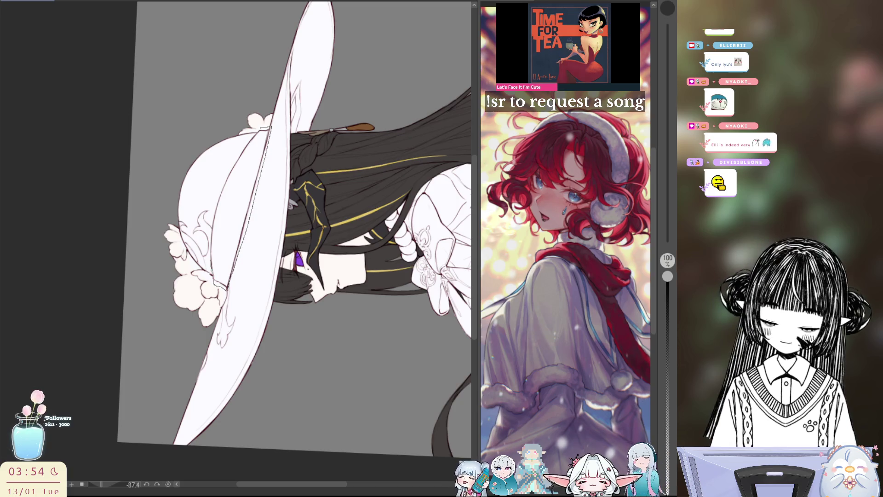
drag(210, 261, 214, 289)
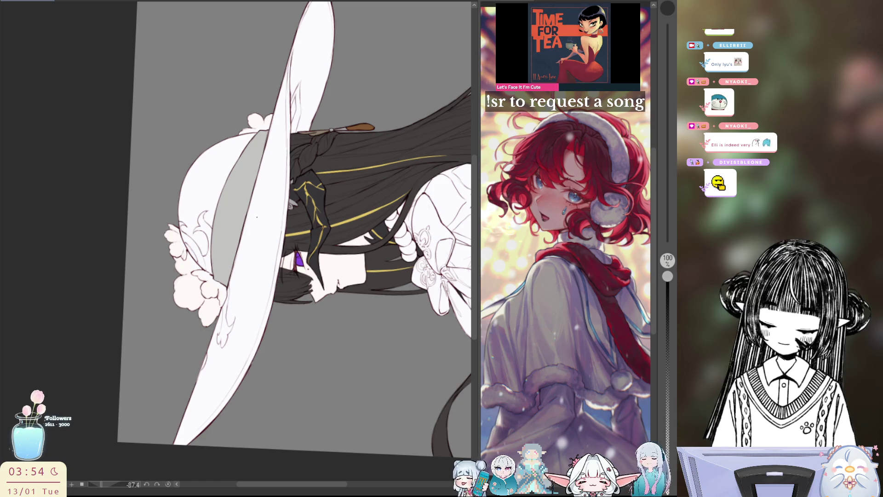
key(ctrl+0)
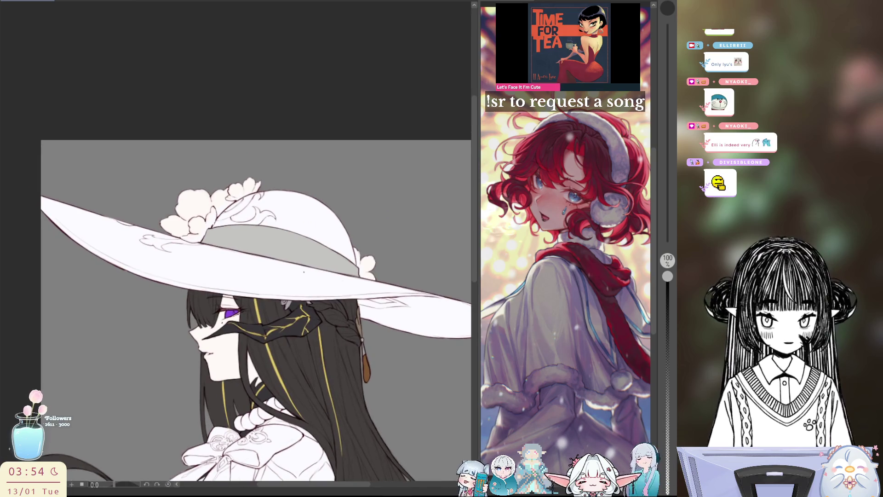
Draw and fill grey curved ornament shapes on the brim beside the flowers and near its right end
drag(261, 230, 260, 204)
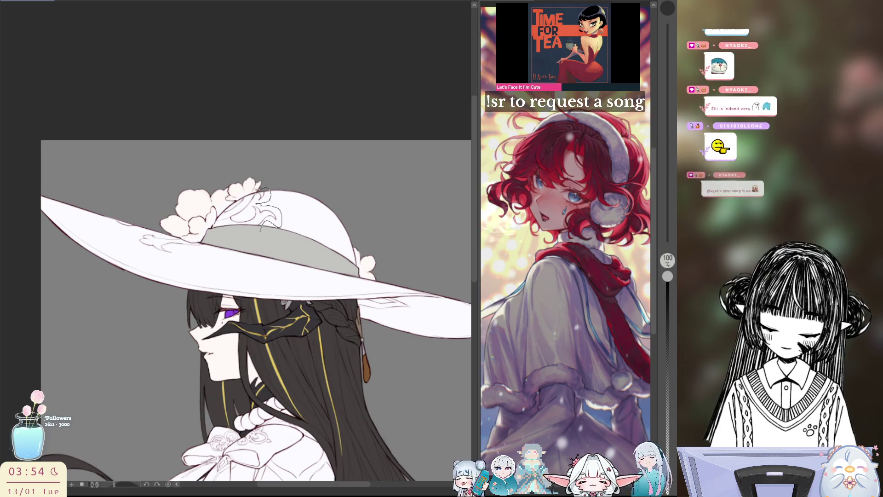
drag(211, 232, 280, 197)
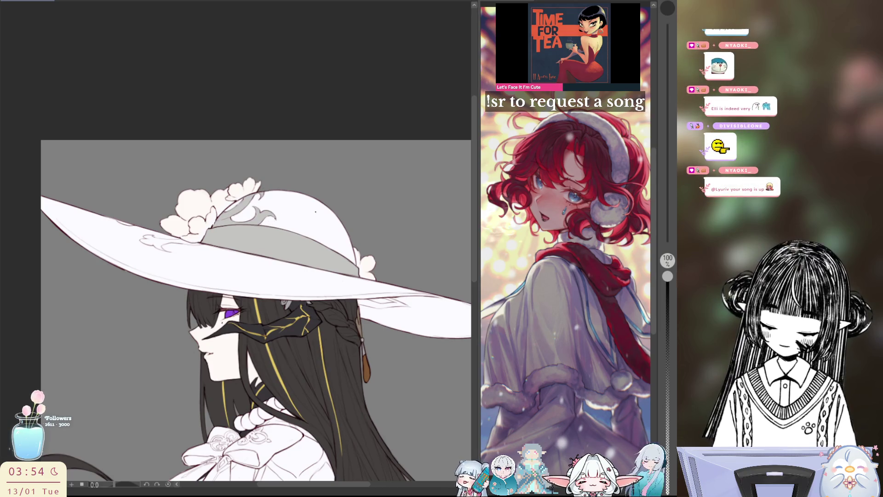
mouse_move(132, 237)
mouse_down()
mouse_move(213, 256)
mouse_move(210, 244)
mouse_move(133, 237)
mouse_up()
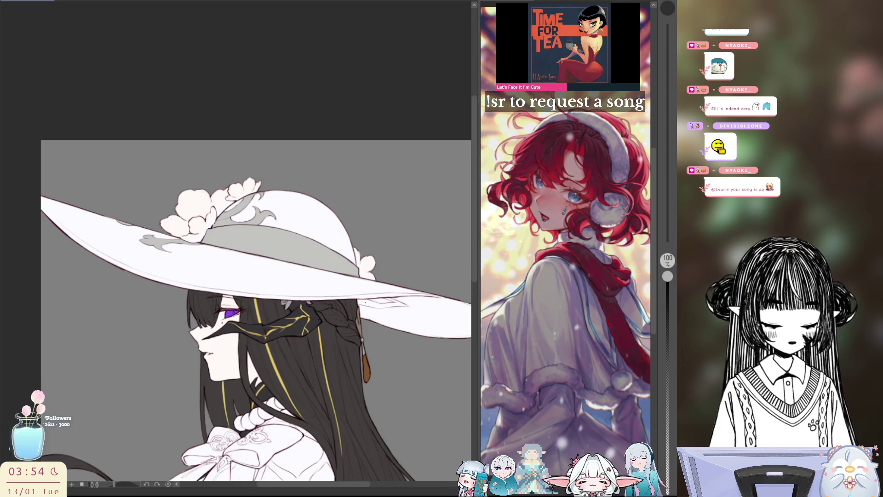
mouse_move(358, 306)
mouse_down()
mouse_move(404, 314)
mouse_move(359, 298)
mouse_up()
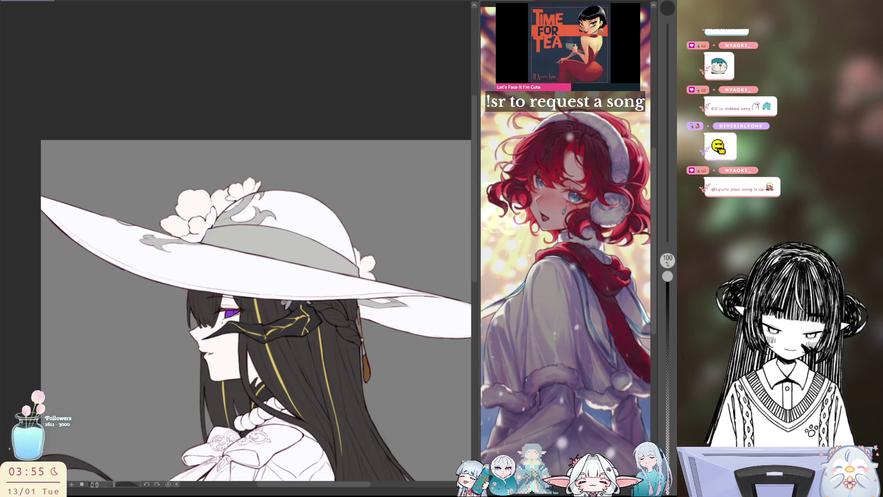
drag(365, 299, 400, 303)
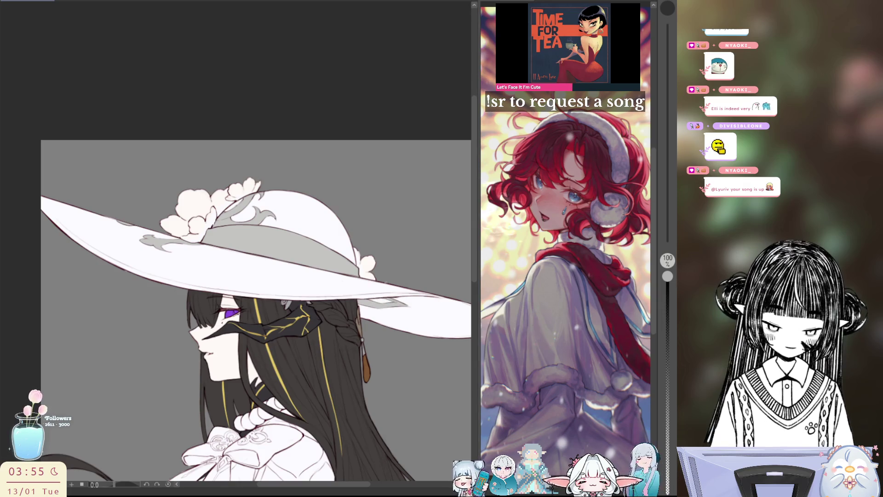
scroll(404, 318, up, 2)
scroll(404, 318, up, 2)
scroll(404, 318, up, 1)
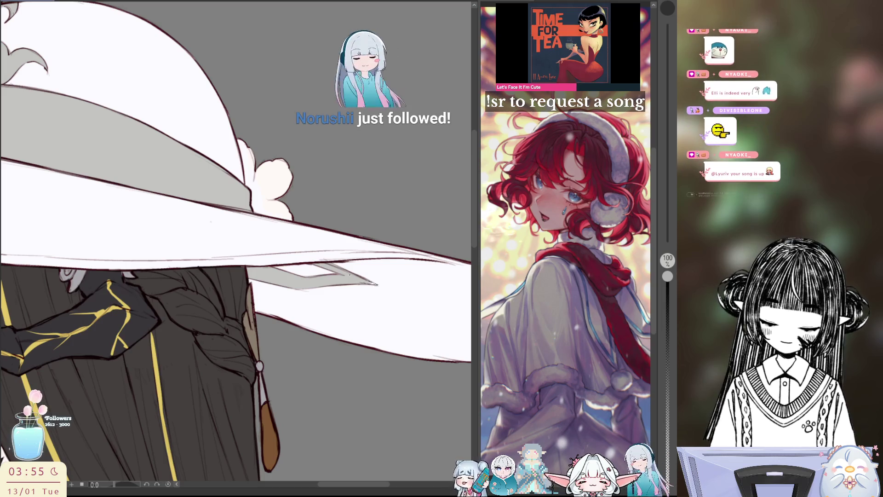
scroll(236, 245, up, 2)
scroll(236, 245, up, 2)
scroll(236, 244, up, 3)
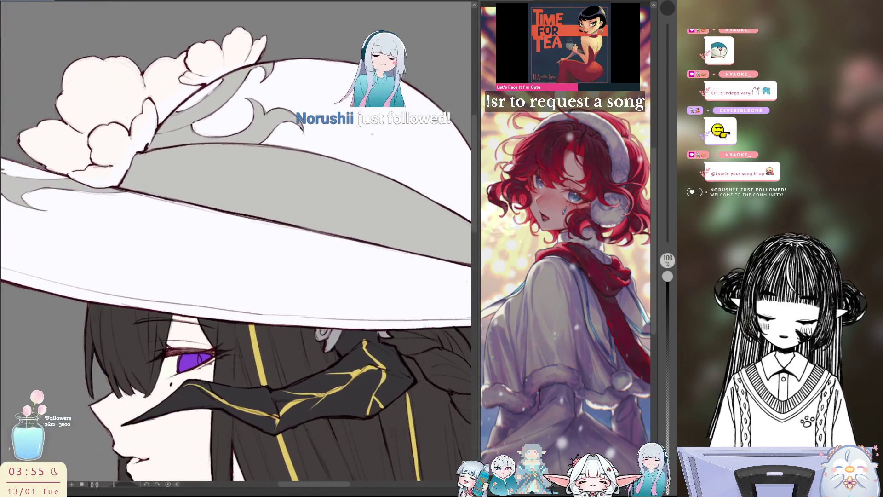
key(h)
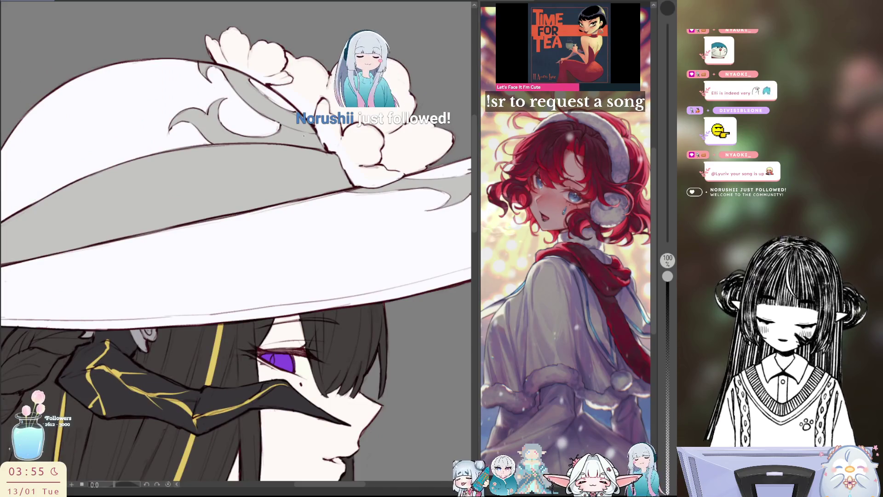
mouse_move(276, 359)
mouse_down()
mouse_move(200, 325)
mouse_move(316, 322)
mouse_move(294, 387)
mouse_up()
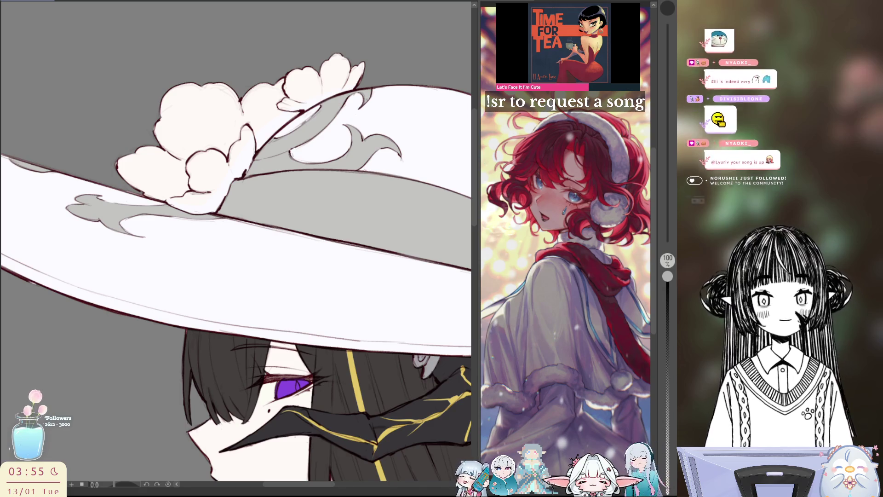
key(ctrl+minus)
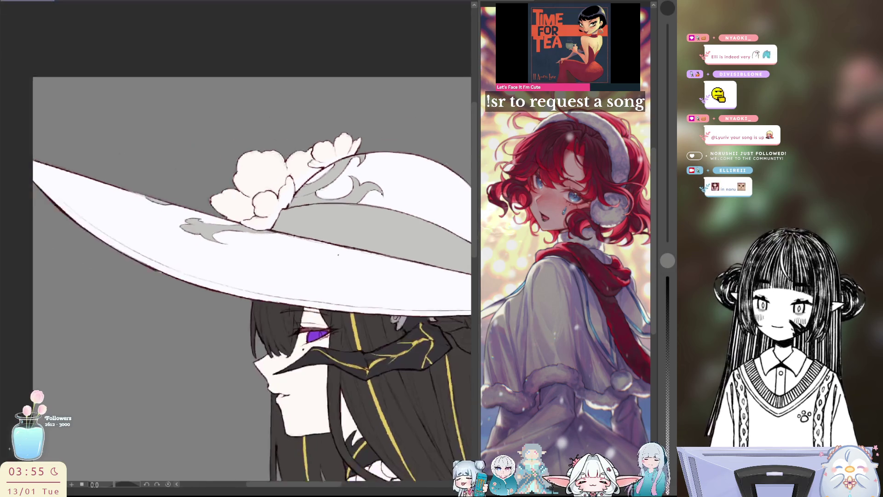
key(ctrl+minus)
key(ctrl+minus)
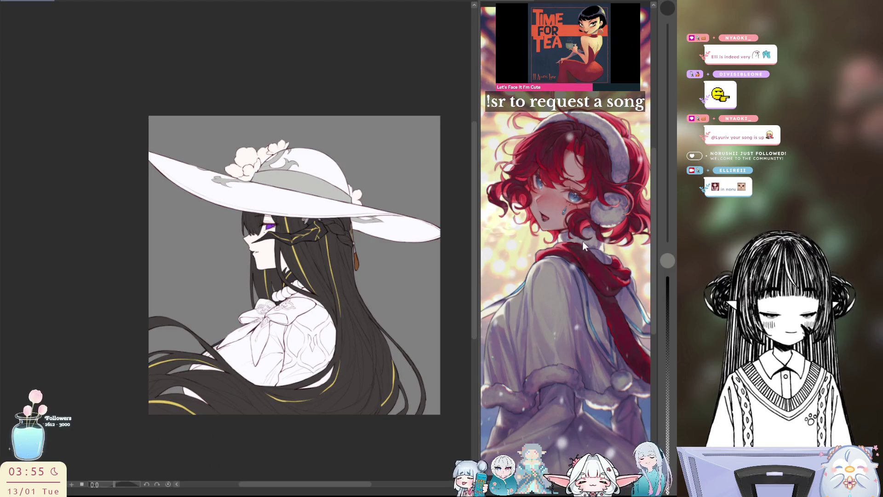
key(ctrl+plus)
key(ctrl+plus)
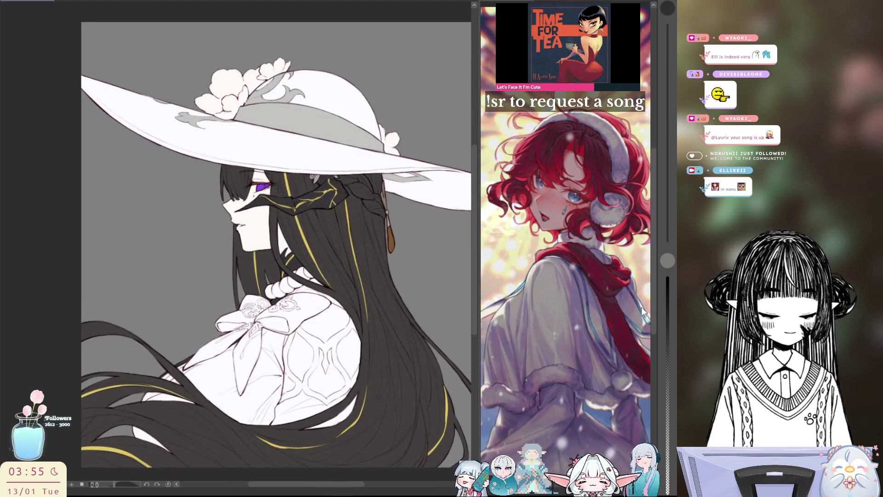
drag(276, 276, 306, 231)
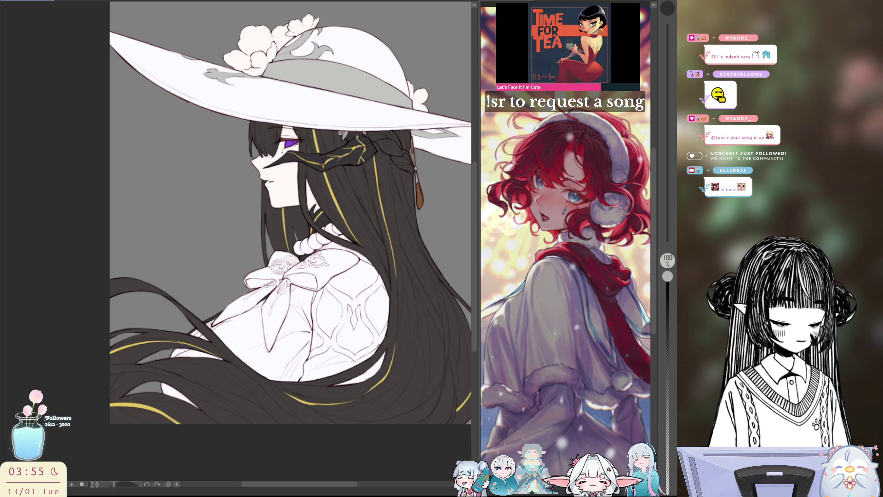
Paint dark strokes over the bow and collar and a short light strand across the lower hair
drag(326, 243, 299, 260)
drag(277, 287, 249, 303)
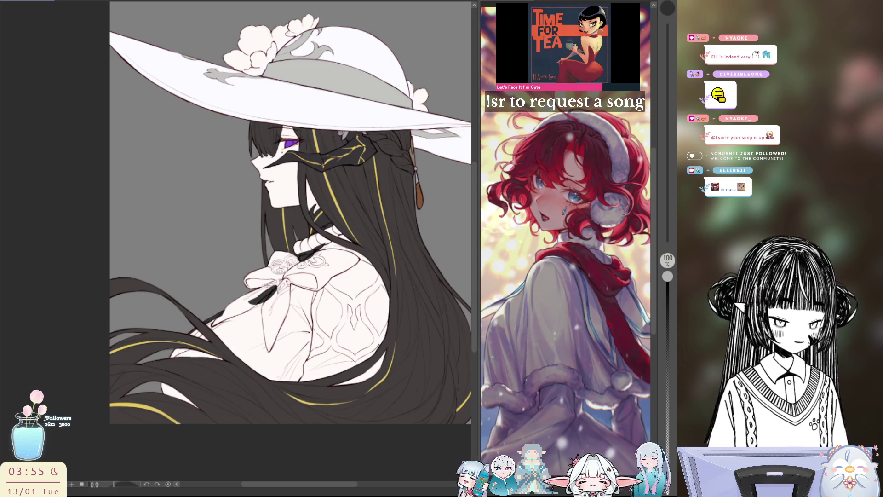
scroll(443, 284, up, 2)
scroll(444, 285, up, 2)
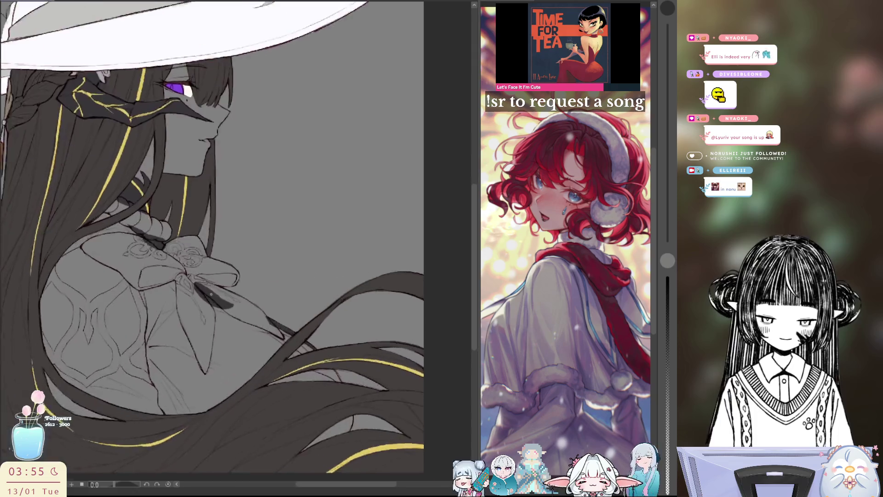
scroll(444, 284, up, 2)
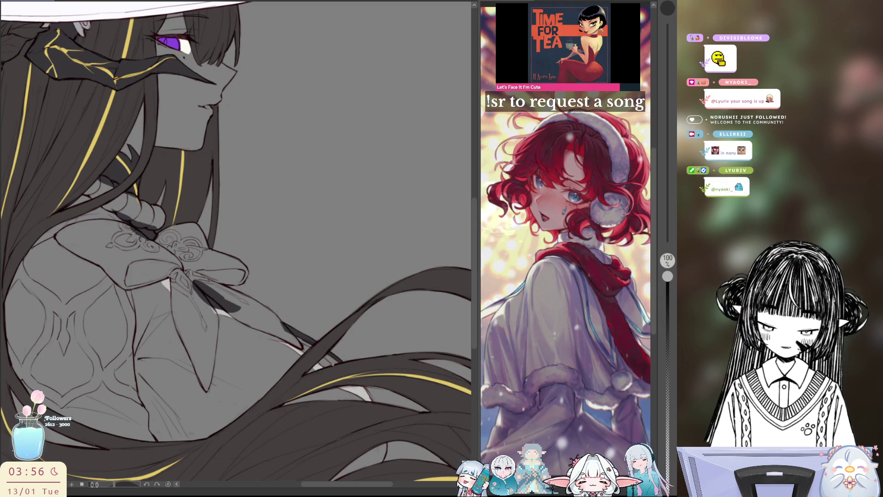
drag(298, 343, 349, 374)
key(ctrl+z)
drag(304, 338, 344, 366)
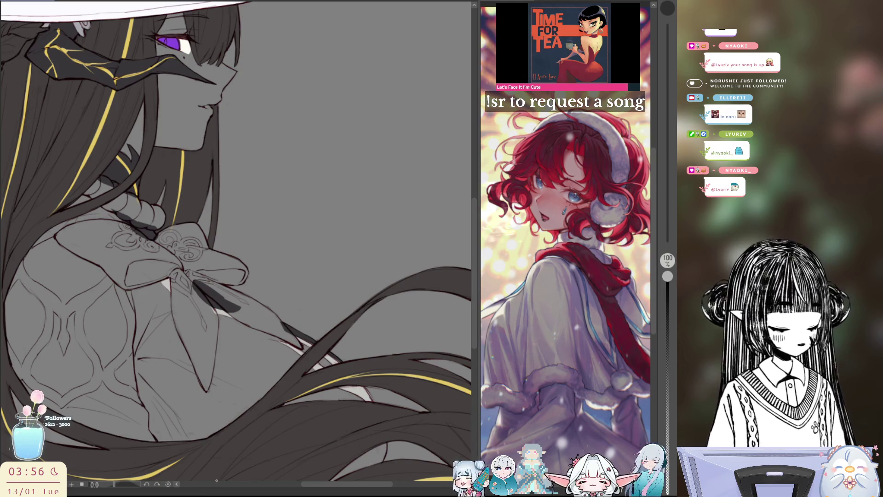
key(h)
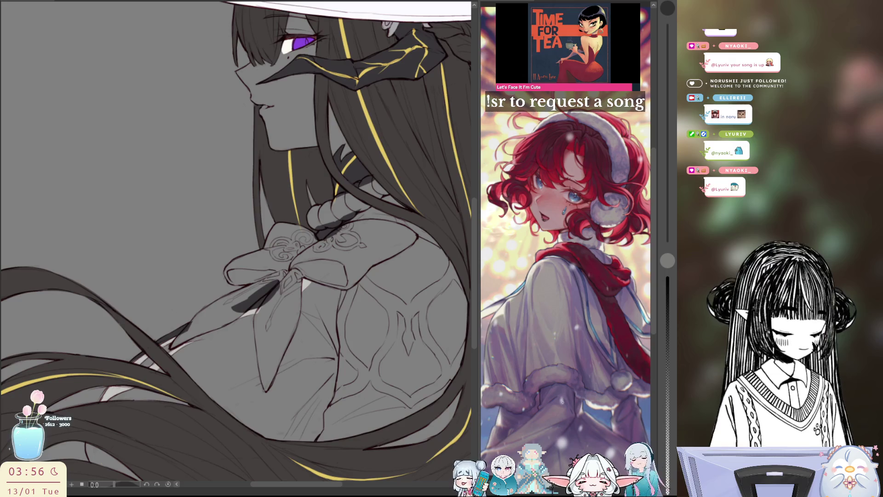
scroll(236, 241, down, 1)
scroll(236, 241, down, 1)
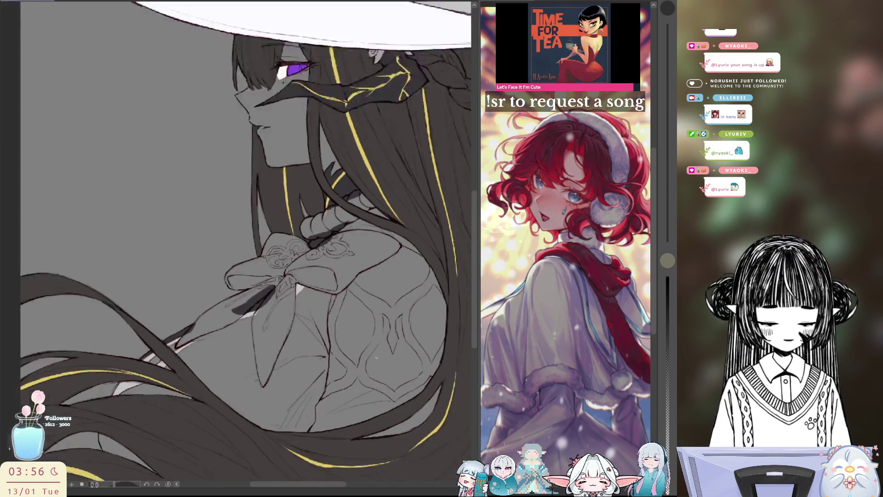
scroll(236, 242, down, 1)
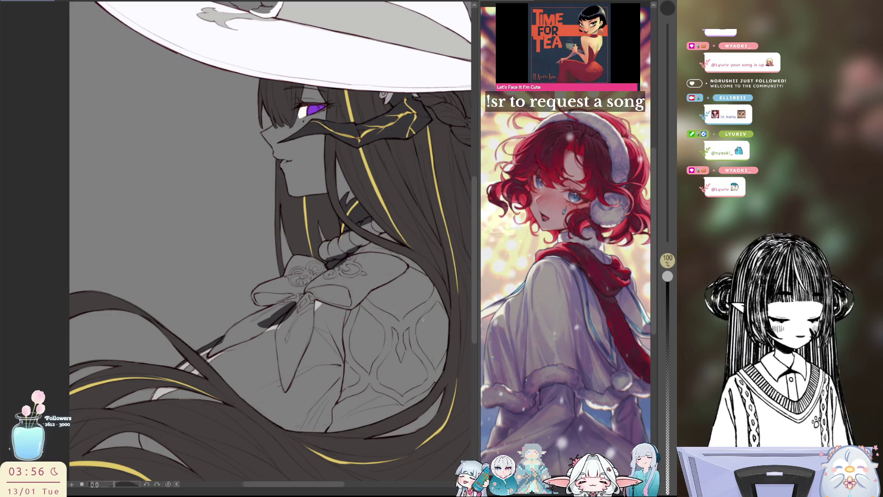
scroll(310, 301, up, 2)
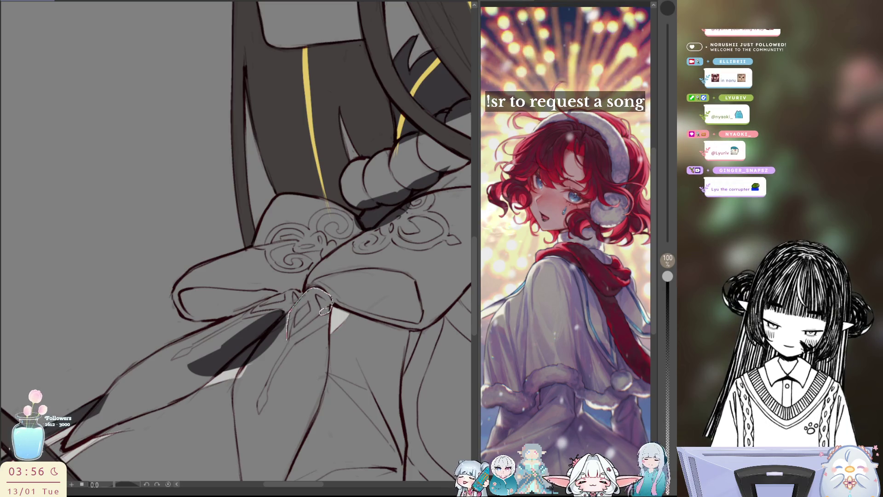
Fill the bow knot tan then dark, adding dark shading beside it and redoing a misplaced fill
drag(325, 312, 287, 337)
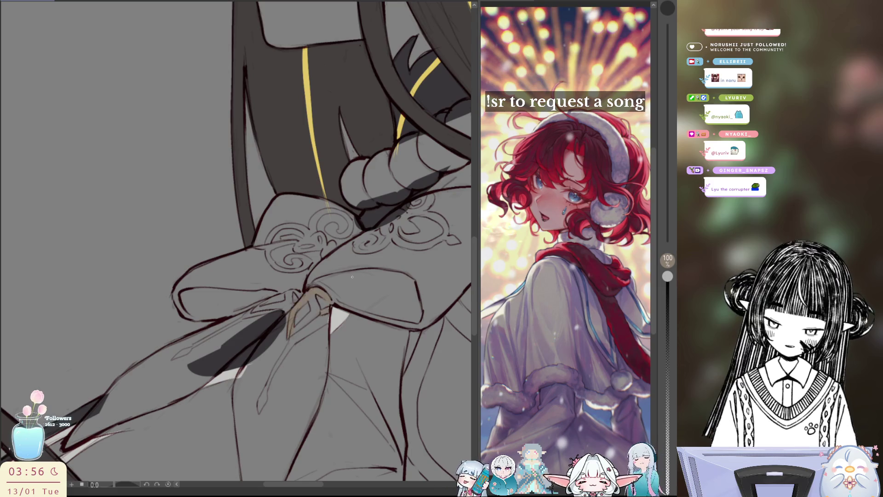
key(Delete)
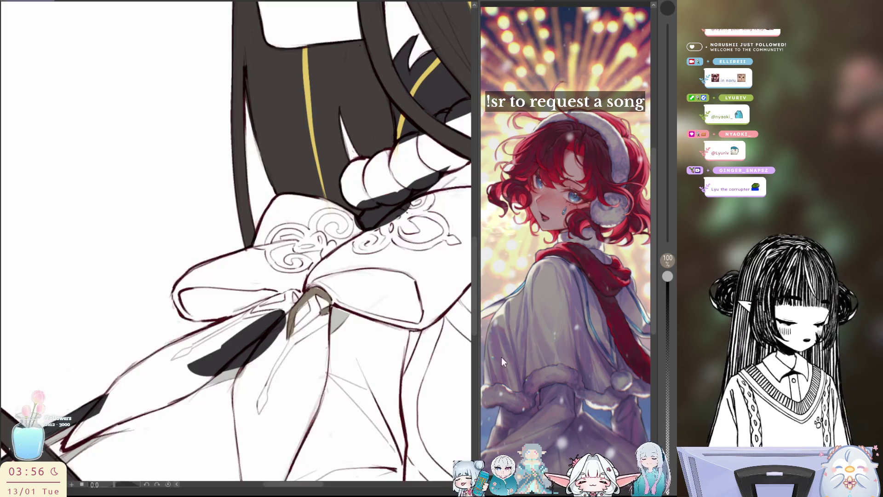
scroll(236, 242, right, 3)
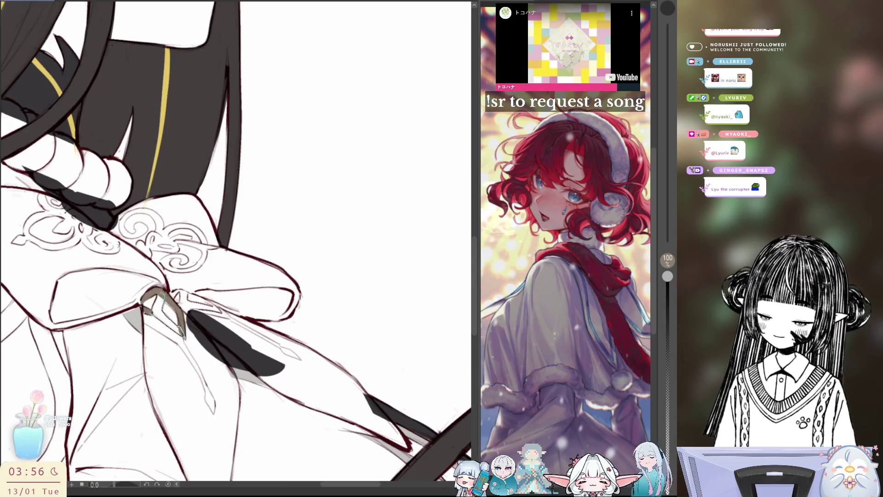
drag(155, 301, 181, 332)
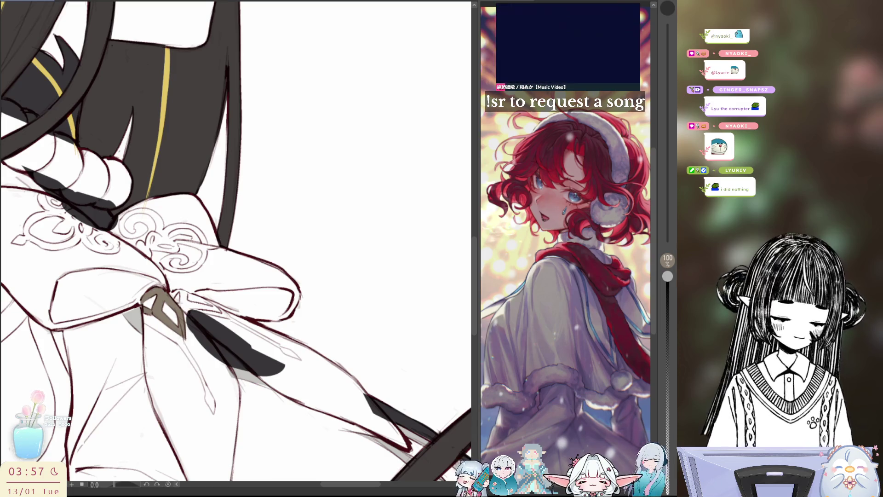
key(ctrl+z)
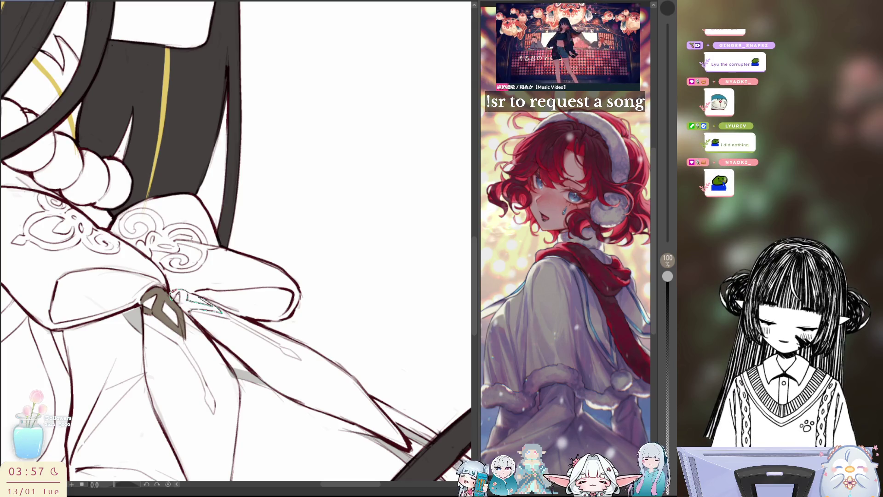
drag(181, 297, 220, 311)
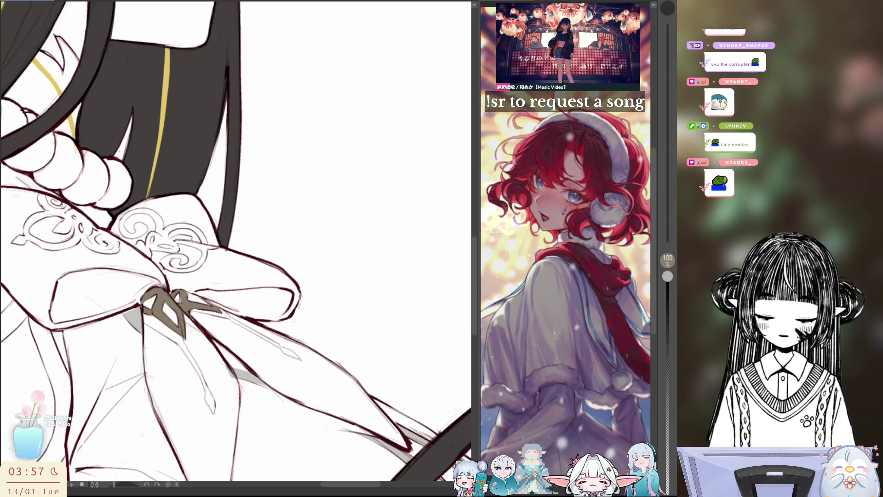
key(ctrl+0)
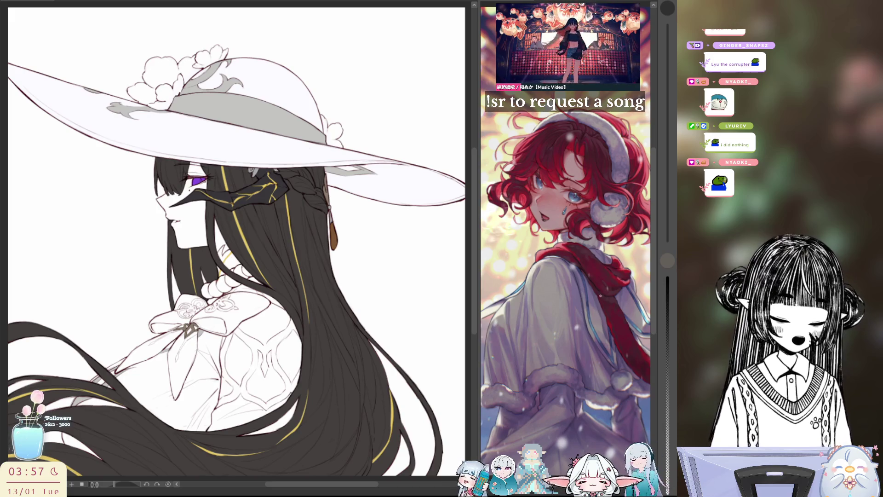
Adjust the brush size and select the figure's hat and hair area with Ctrl+Shift+I
drag(373, 390, 501, 288)
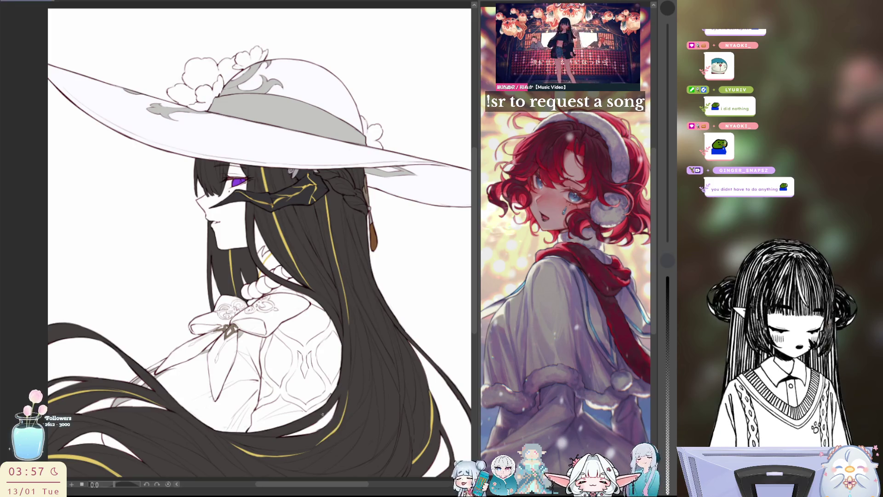
drag(667, 8, 667, 117)
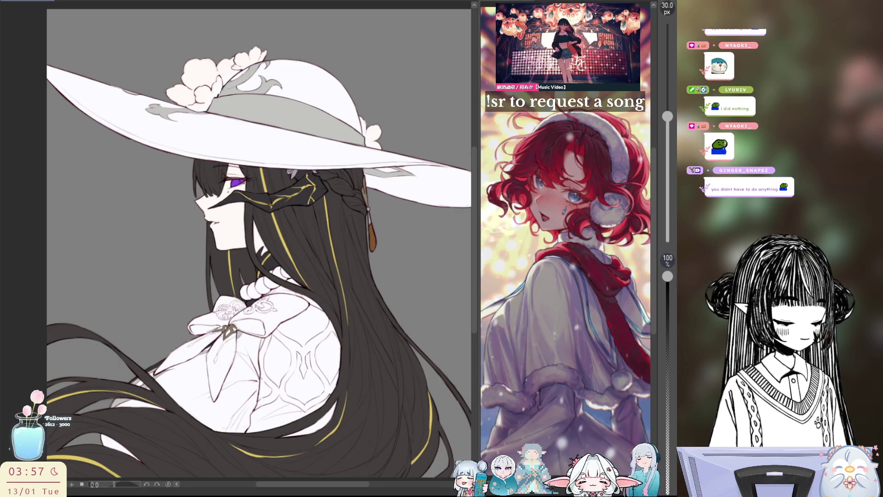
key(ctrl+shift+i)
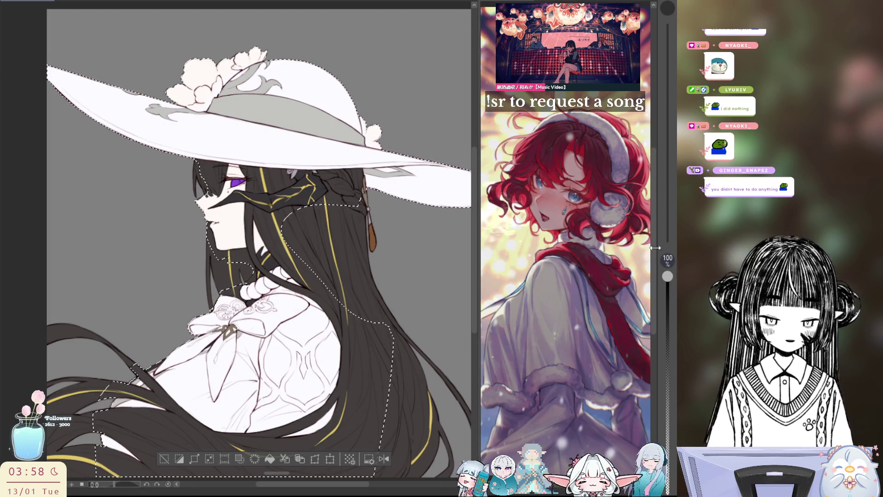
Fill the hat flowers on both sides of the crown black, then clear the selection
drag(251, 69, 273, 38)
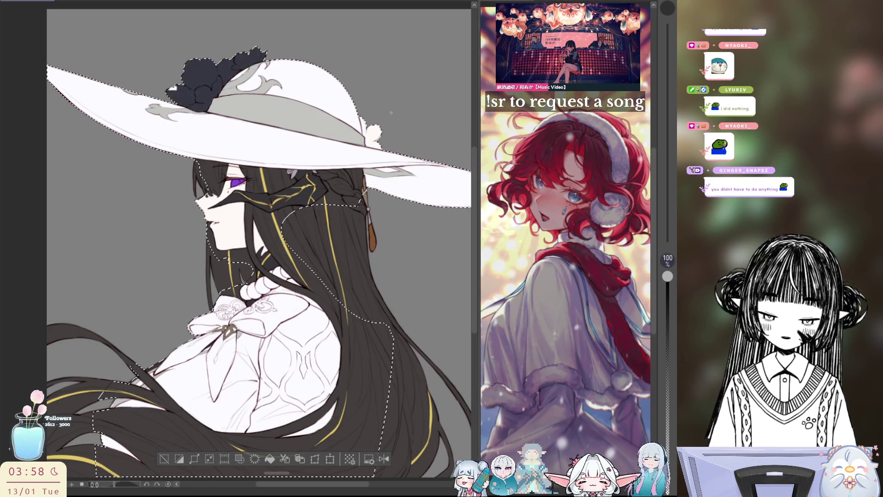
drag(395, 131, 386, 128)
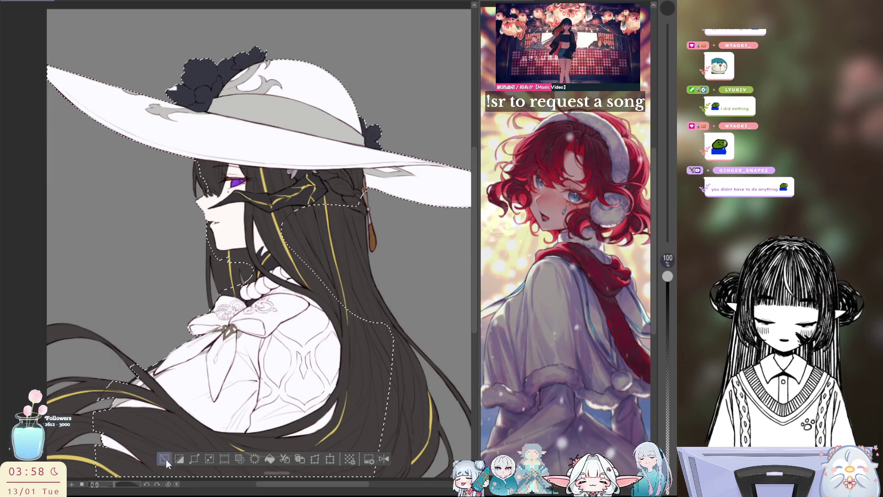
key(ctrl+d)
scroll(221, 27, up, 3)
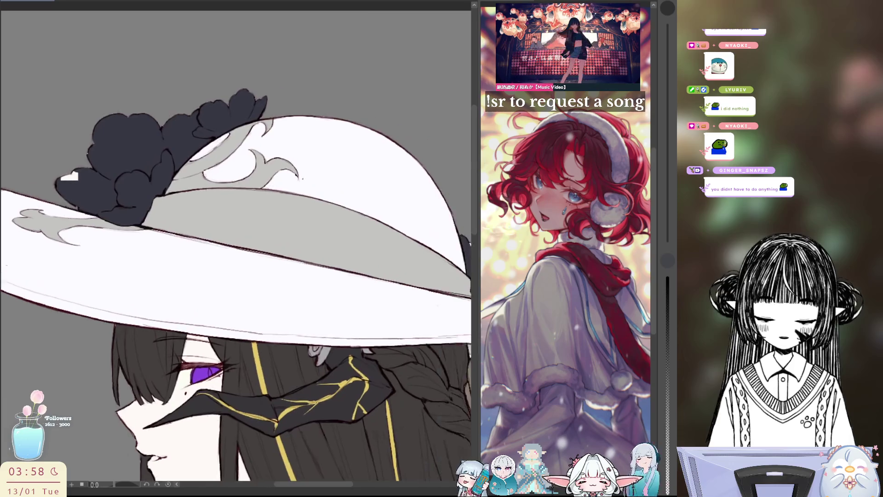
Inspect the dark flowers and brim from several angles, undoing a stray bluish stroke
drag(276, 207, 139, 276)
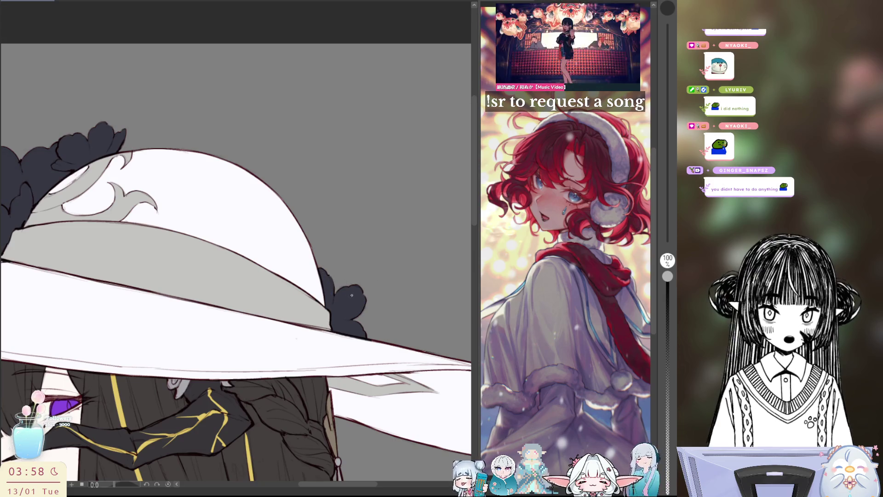
drag(343, 304, 427, 233)
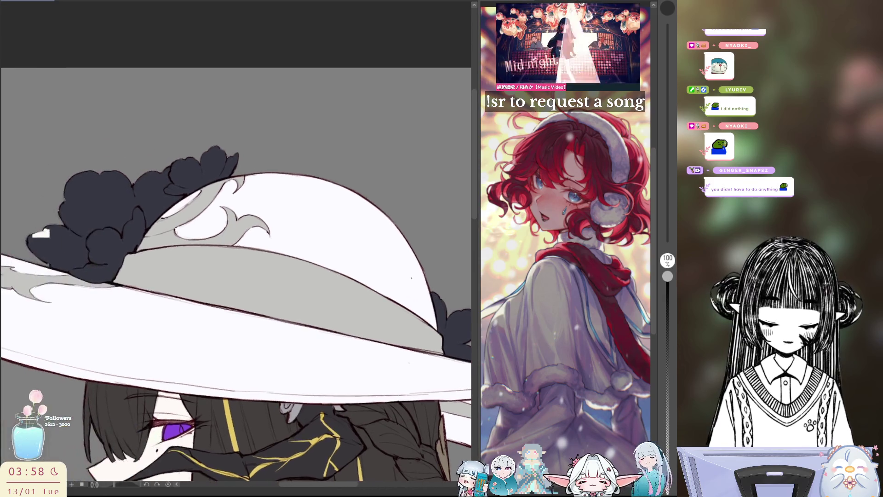
key(ctrl+z)
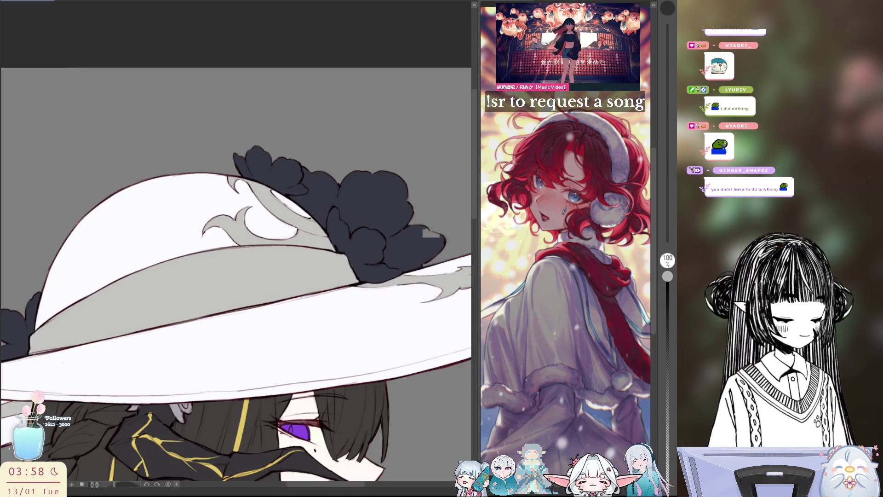
mouse_move(235, 173)
mouse_down()
mouse_move(310, 207)
mouse_move(332, 228)
mouse_up()
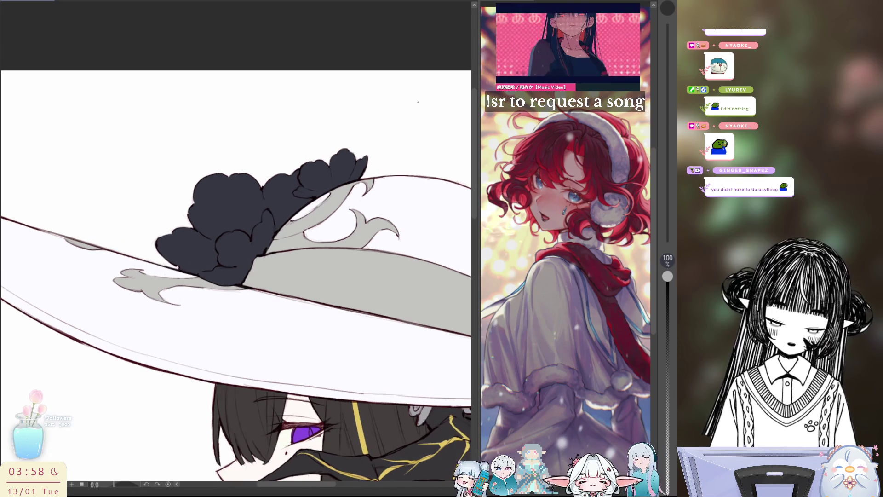
drag(269, 198, 18, 151)
key(ctrl+minus)
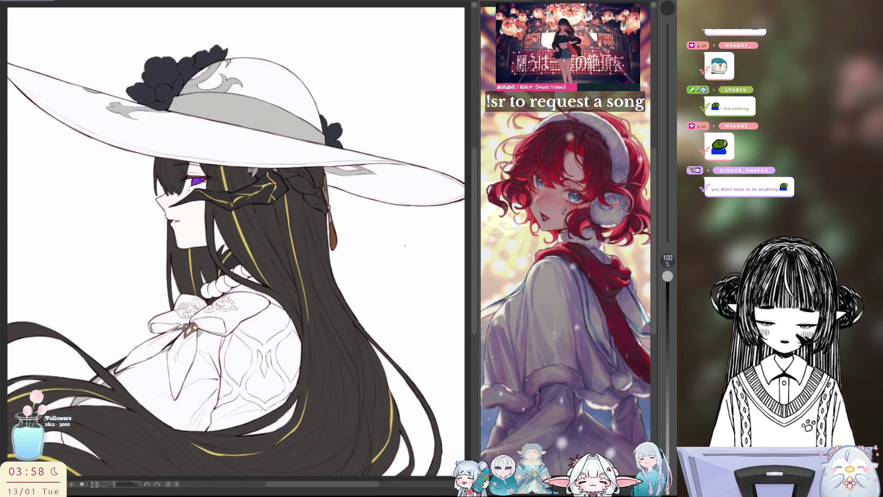
Set the brush to 30 px and fill the background layer with solid deep purple
key(p)
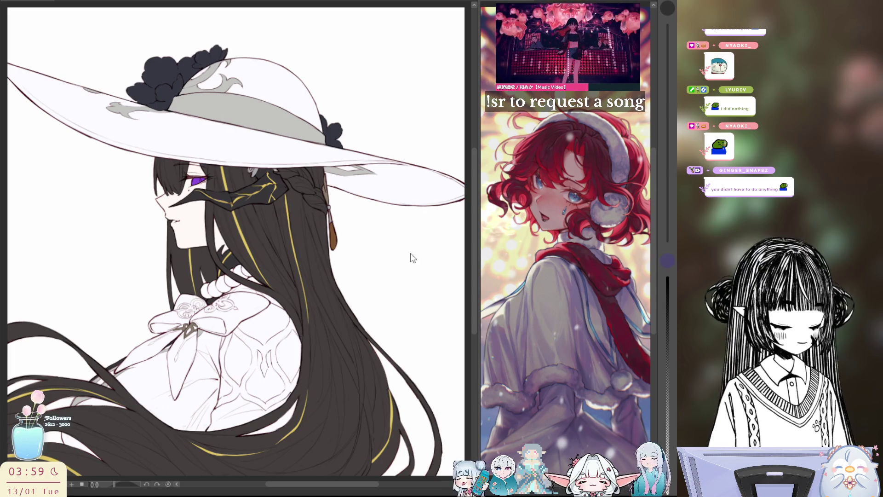
scroll(389, 283, down, 3)
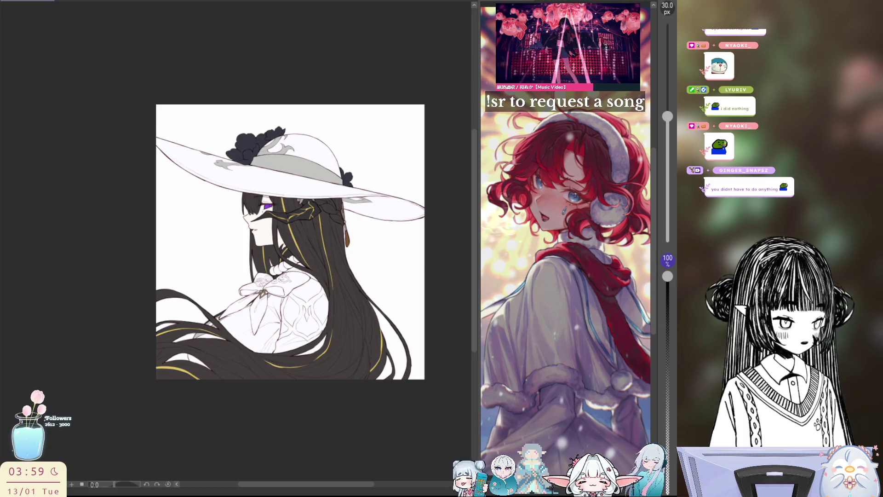
key(alt+BackSpace)
scroll(366, 242, up, 2)
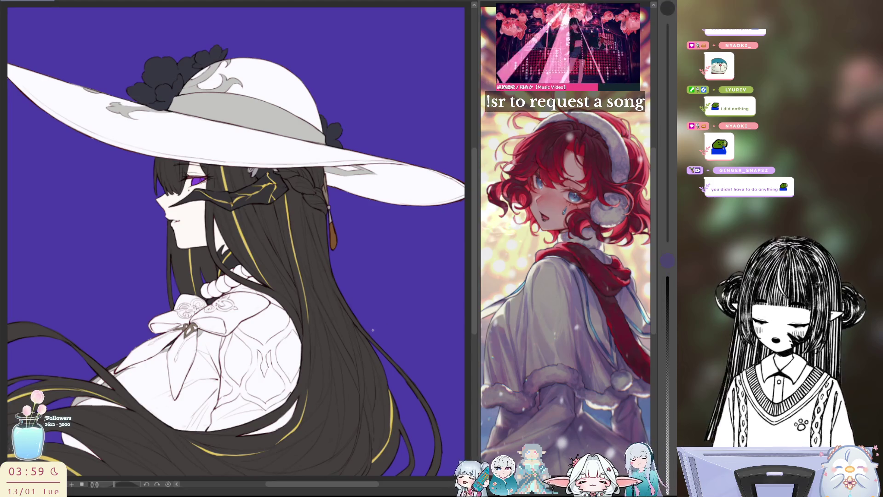
Set brush opacity to 100% and halve the size to 15 px, tilting the view along the face
drag(454, 293, 513, 230)
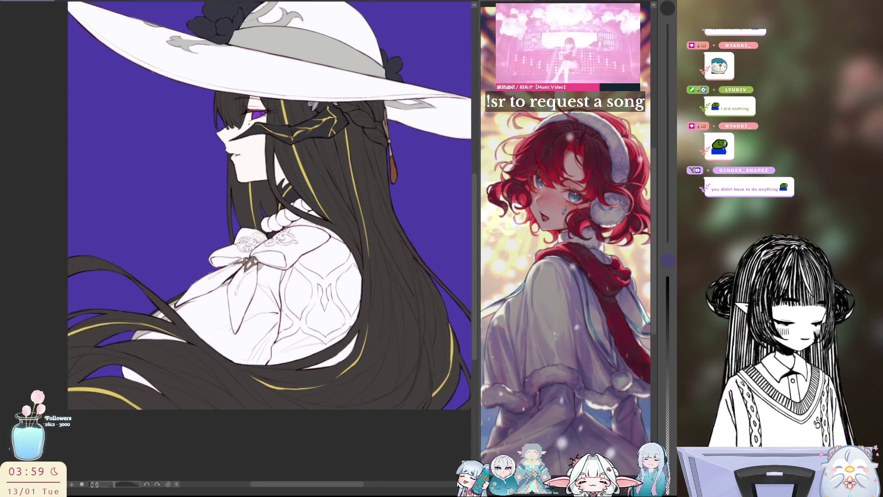
click(667, 276)
mouse_move(163, 301)
mouse_down()
mouse_move(195, 301)
mouse_move(109, 304)
mouse_up()
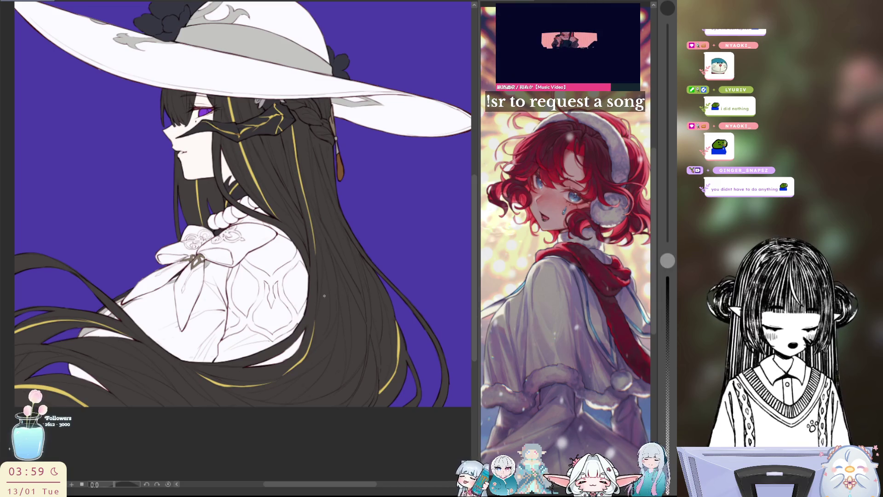
scroll(216, 292, up, 5)
scroll(331, 284, down, 5)
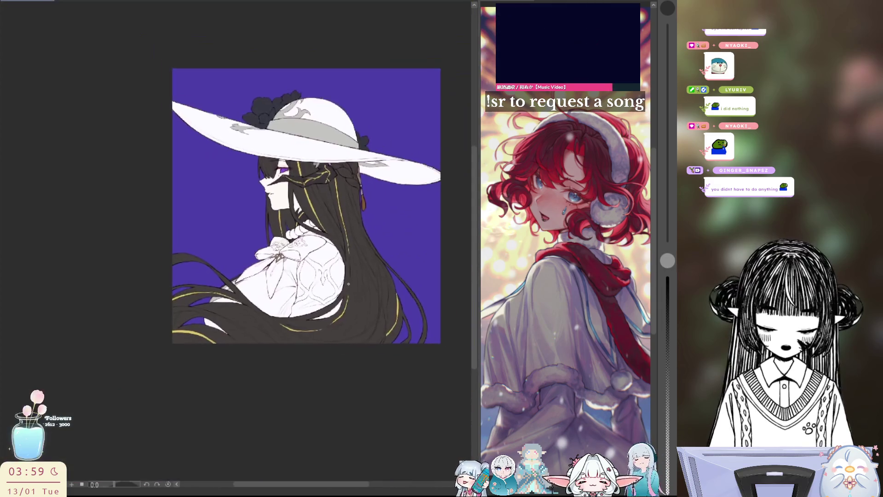
scroll(362, 235, up, 3)
scroll(362, 235, up, 2)
scroll(371, 243, down, 4)
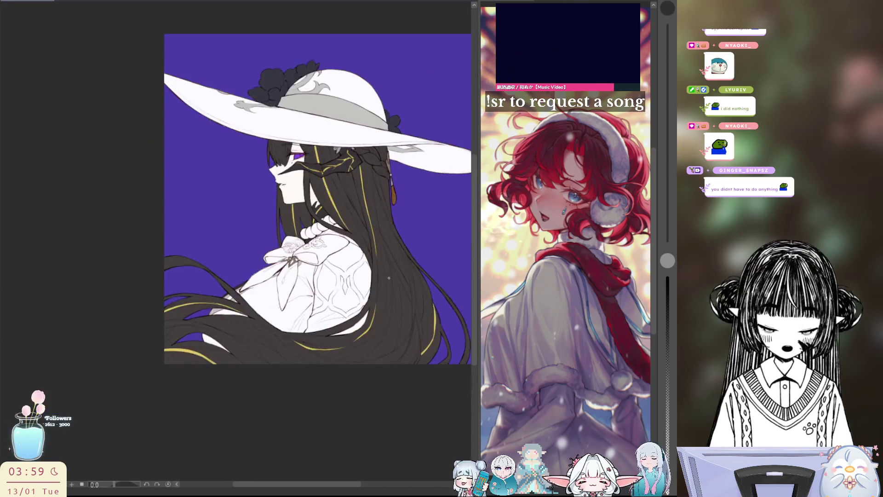
scroll(395, 276, up, 1)
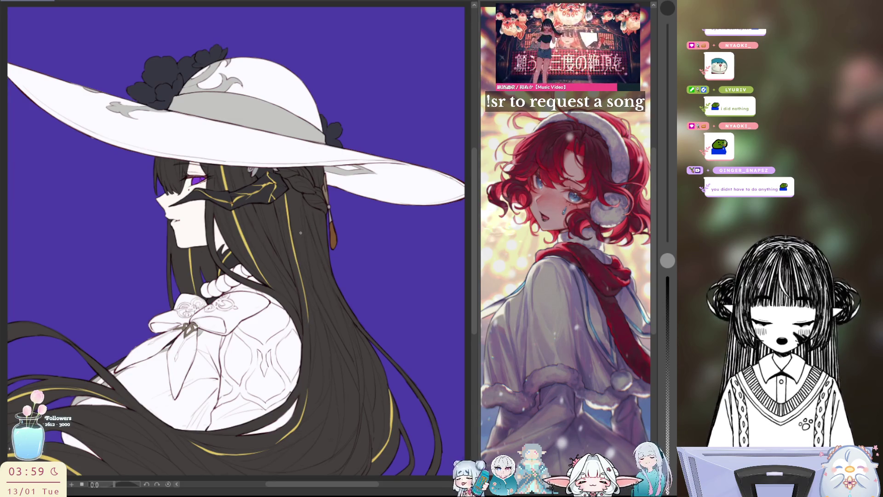
drag(301, 232, 249, 176)
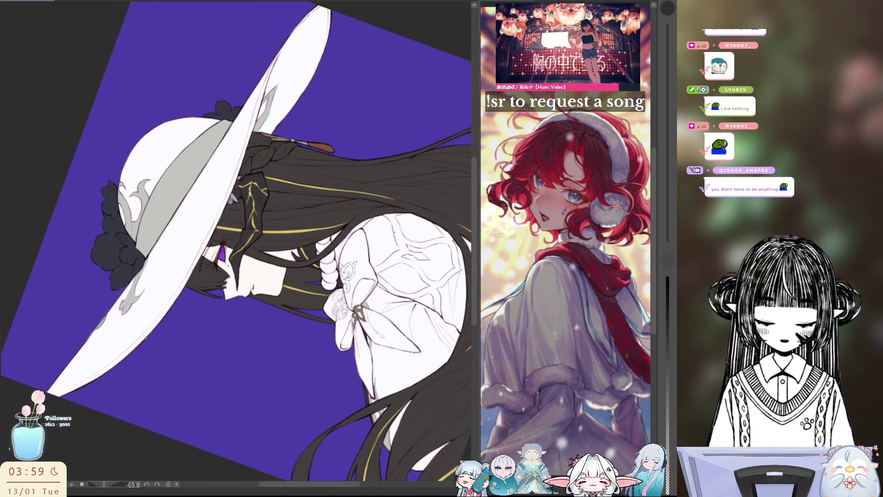
key(bracketleft)
key(bracketleft)
key(bracketleft)
scroll(206, 249, up, 2)
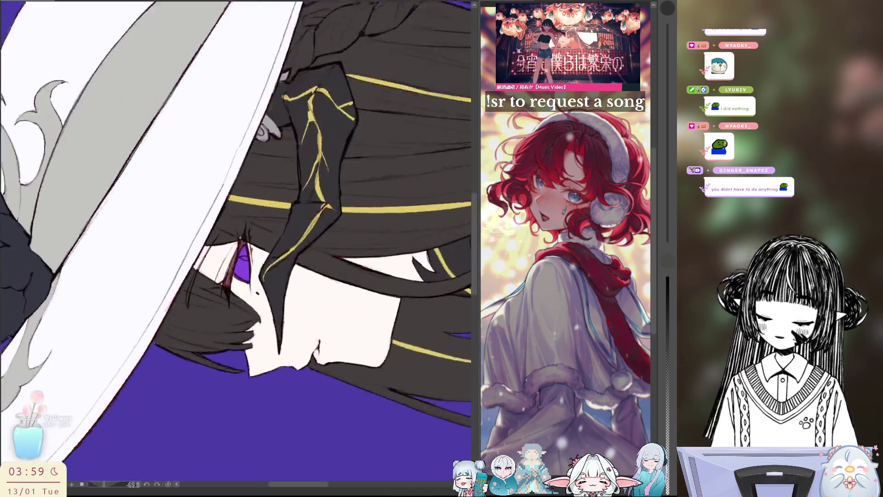
scroll(205, 249, up, 2)
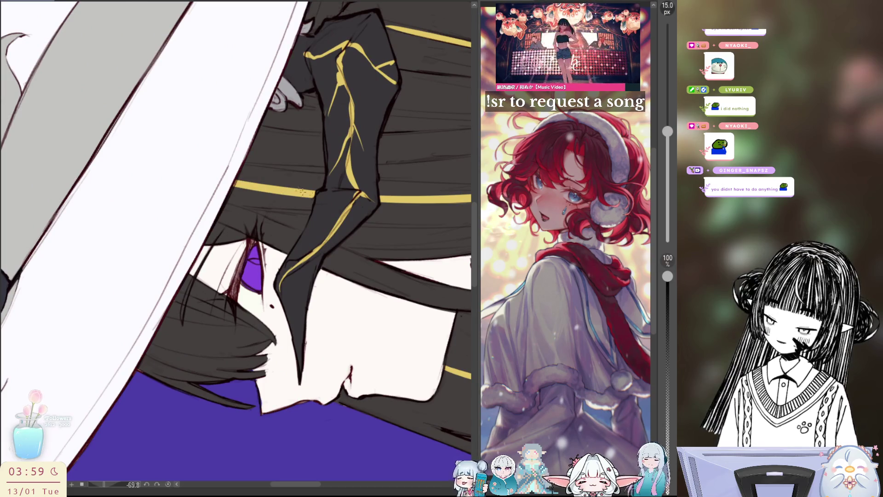
scroll(217, 241, down, 2)
scroll(428, 323, down, 2)
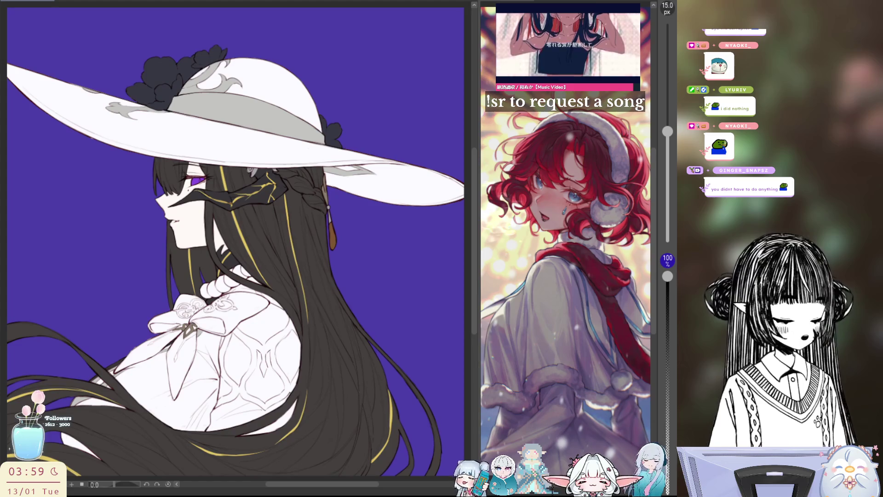
scroll(159, 185, up, 2)
mouse_move(228, 207)
mouse_down()
mouse_move(271, 189)
mouse_move(304, 207)
mouse_up()
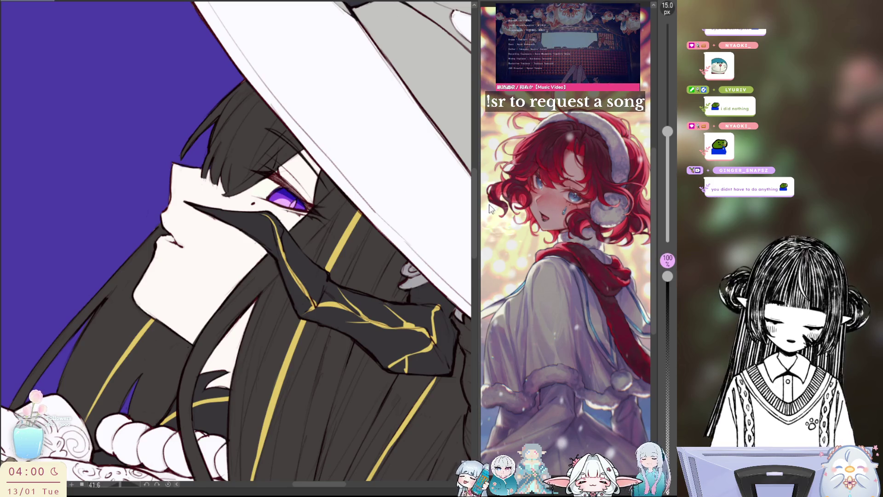
Mirror the view back and forth to check the face's proportions from both directions
key(h)
key(ctrl+0)
key(h)
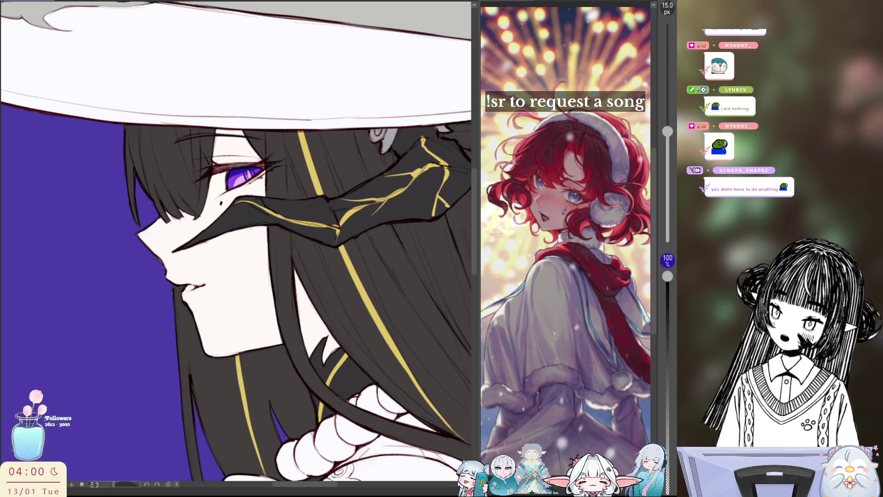
key(h)
key(h)
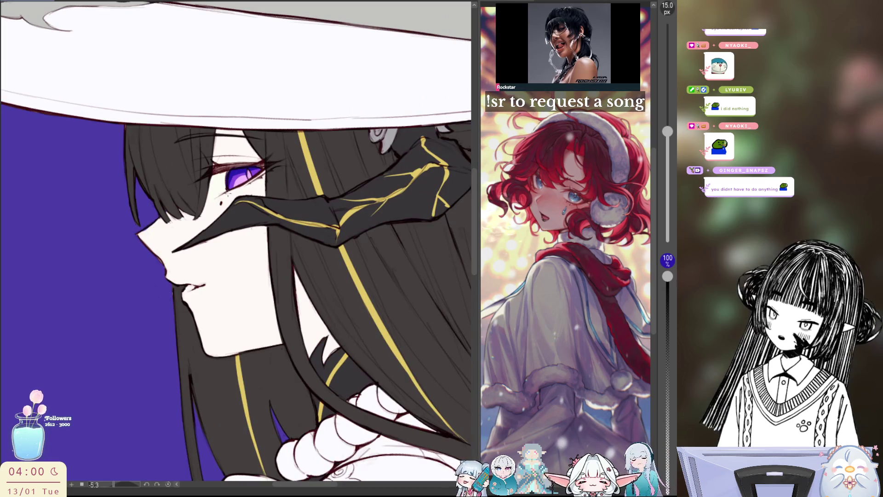
key(h)
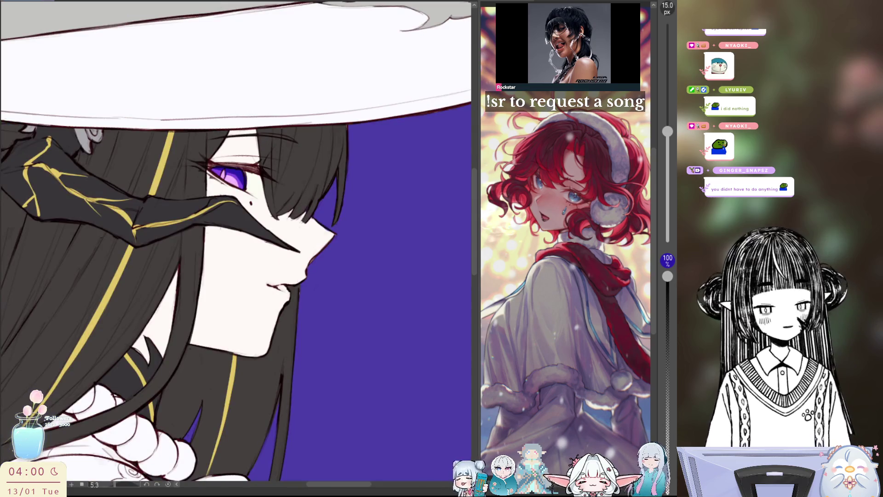
key(h)
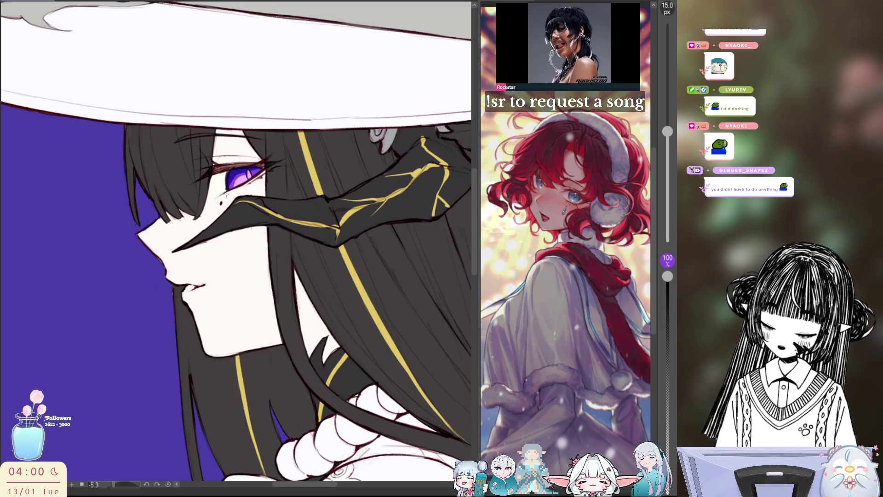
key(h)
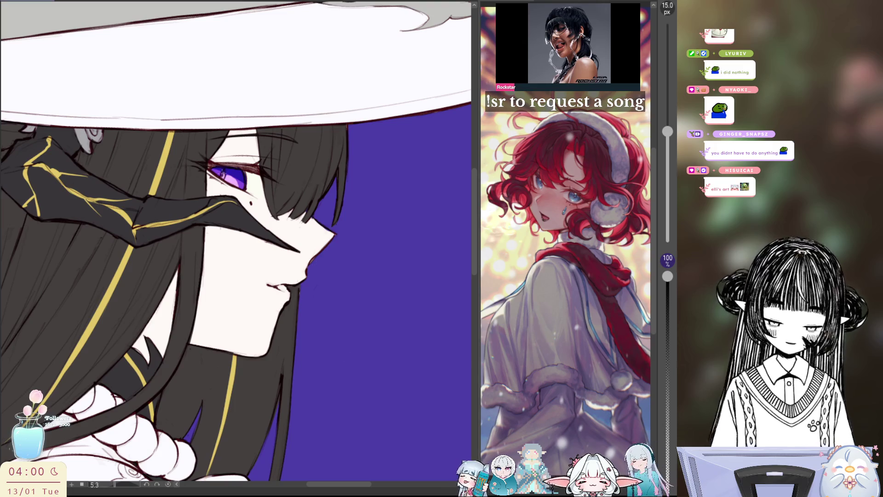
key(h)
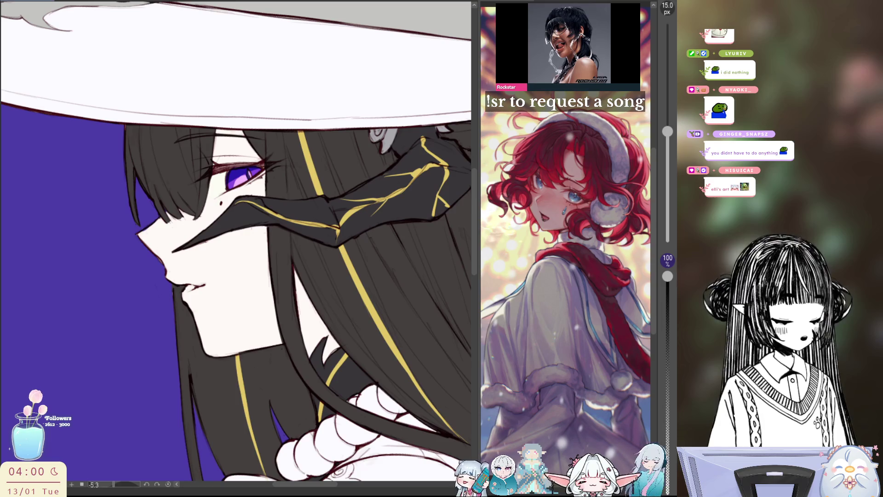
Paint and refine small dark lash strokes beside the purple eye, then return to the whole figure
drag(235, 249, 170, 206)
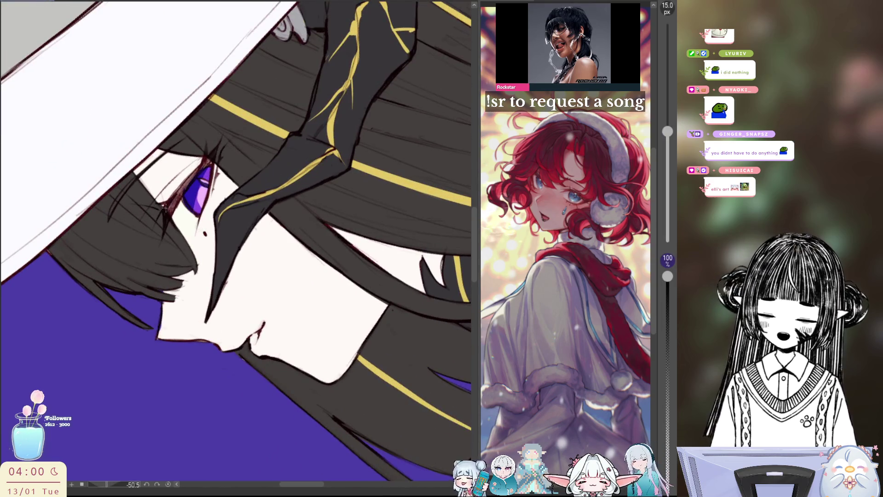
drag(199, 169, 172, 198)
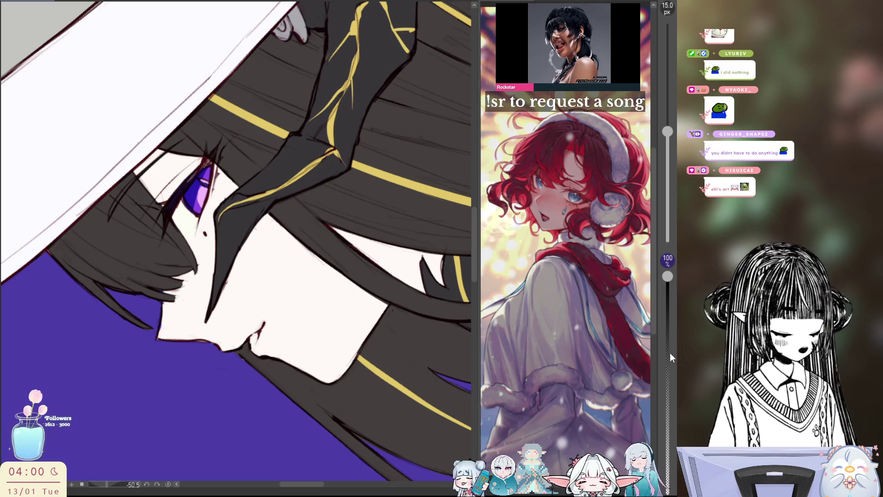
drag(181, 177, 186, 210)
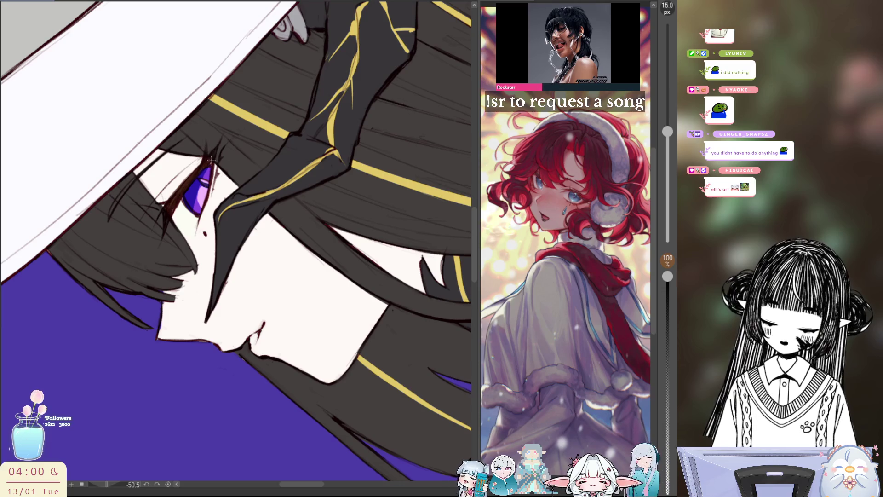
key(minus)
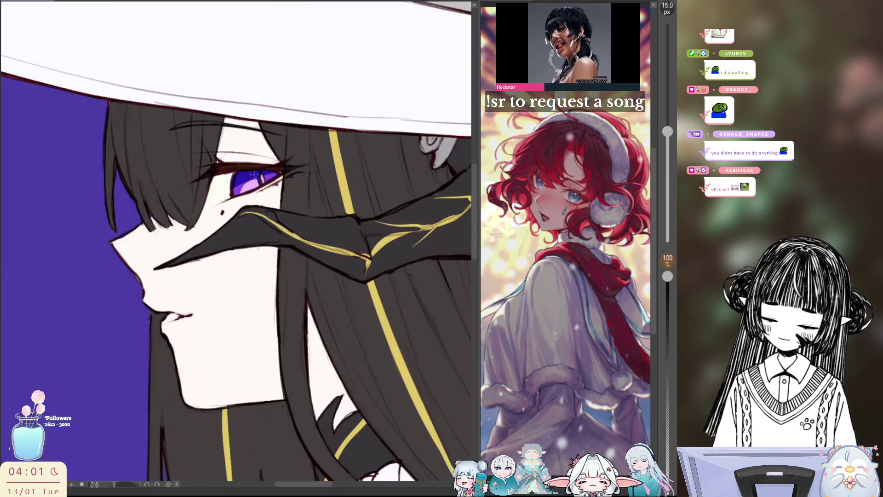
key(minus)
key(plus)
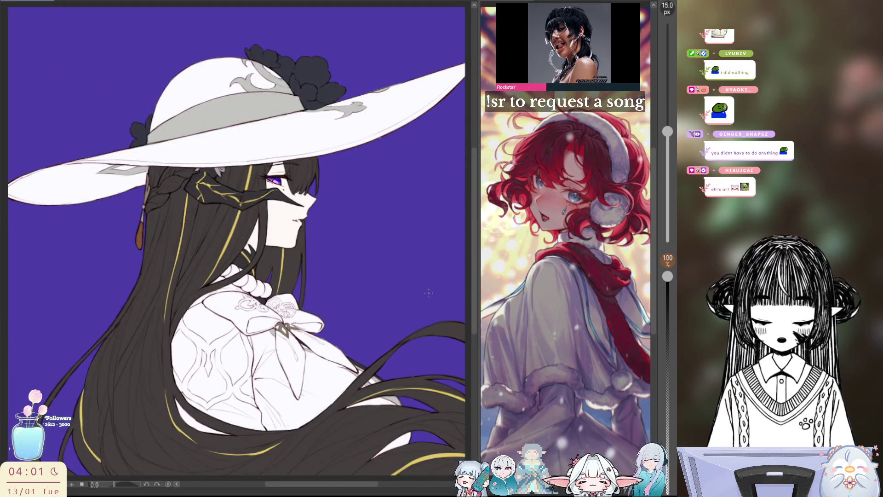
Zoom in on the mirrored face and undo the stray dark mark beside the eye
key(h)
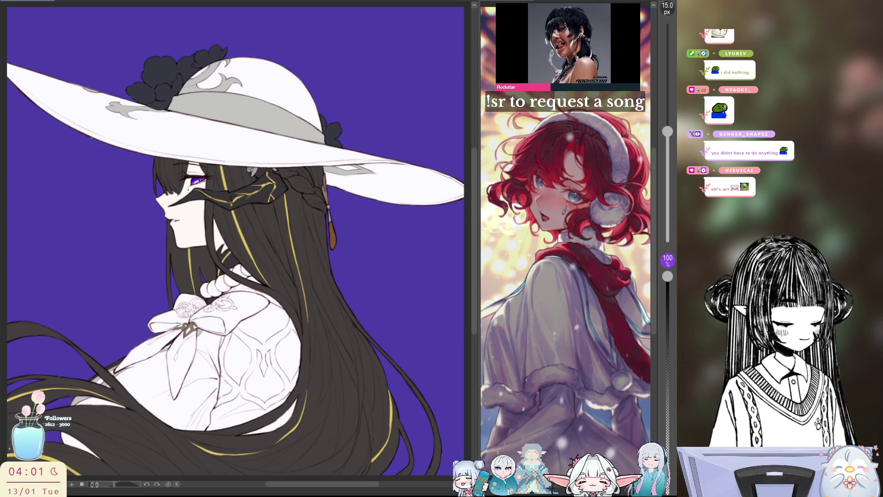
key(plus)
key(plus)
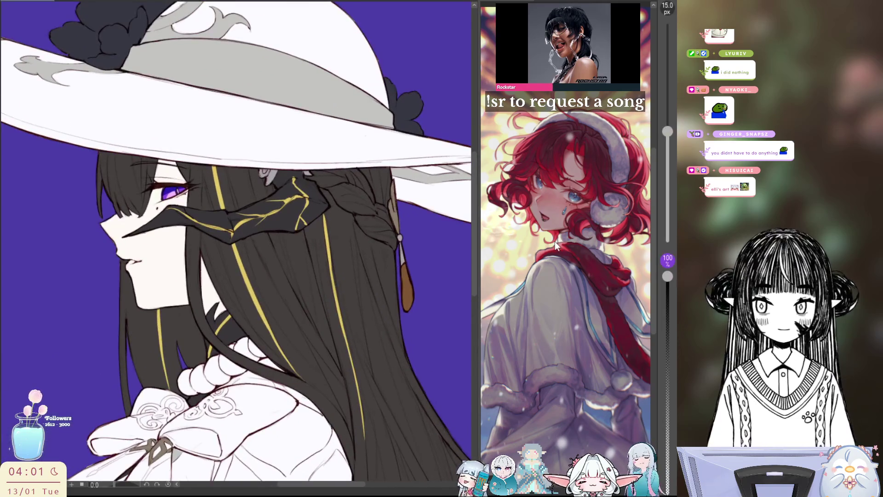
key(bracketright)
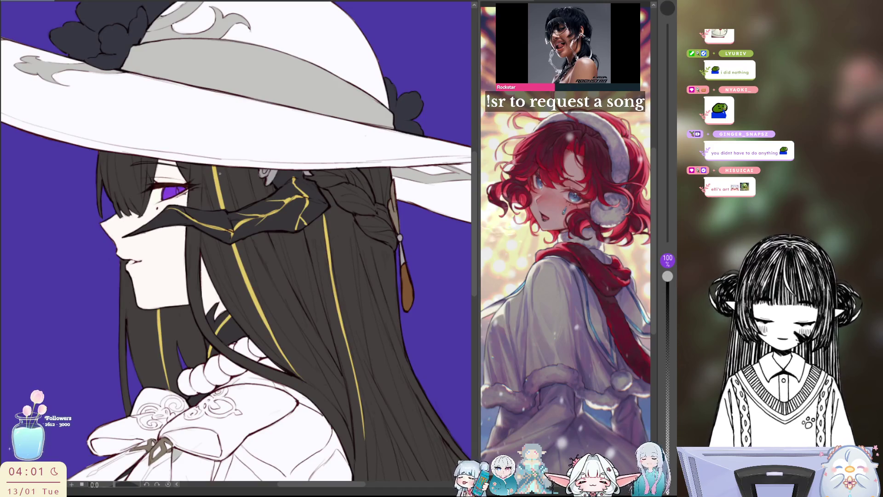
scroll(236, 294, left, 2)
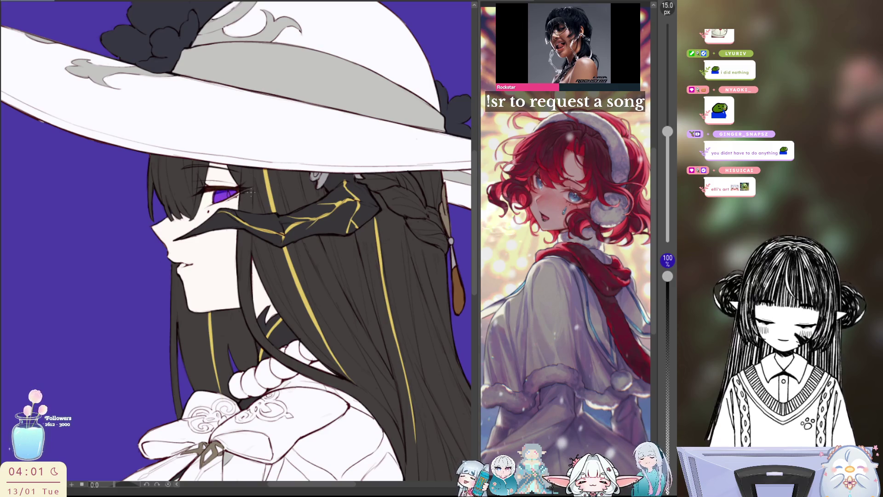
key(ctrl+z)
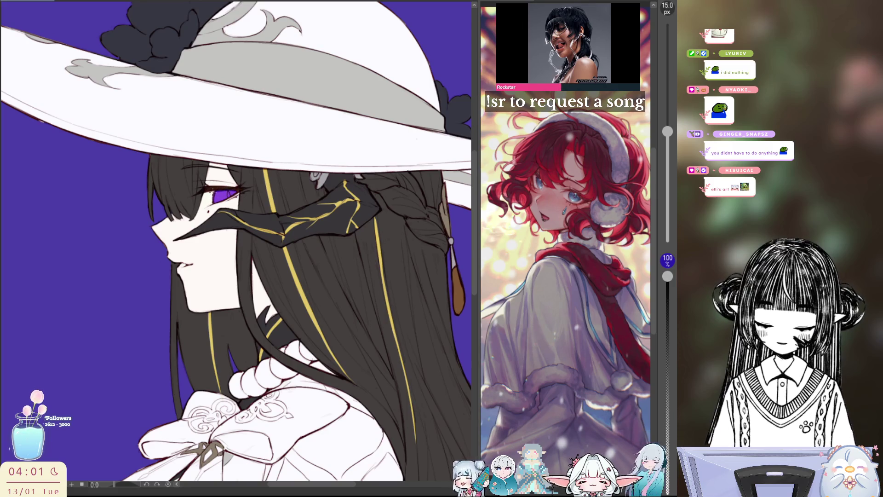